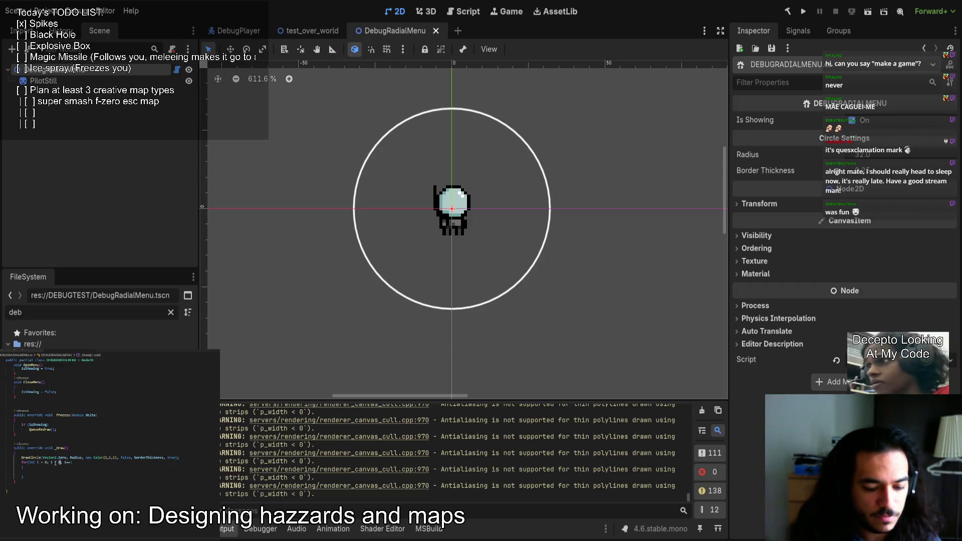
Step: Make the _Draw for-loop run while i is below MenuSectionCount
{"action": "type", "text": "Co"}
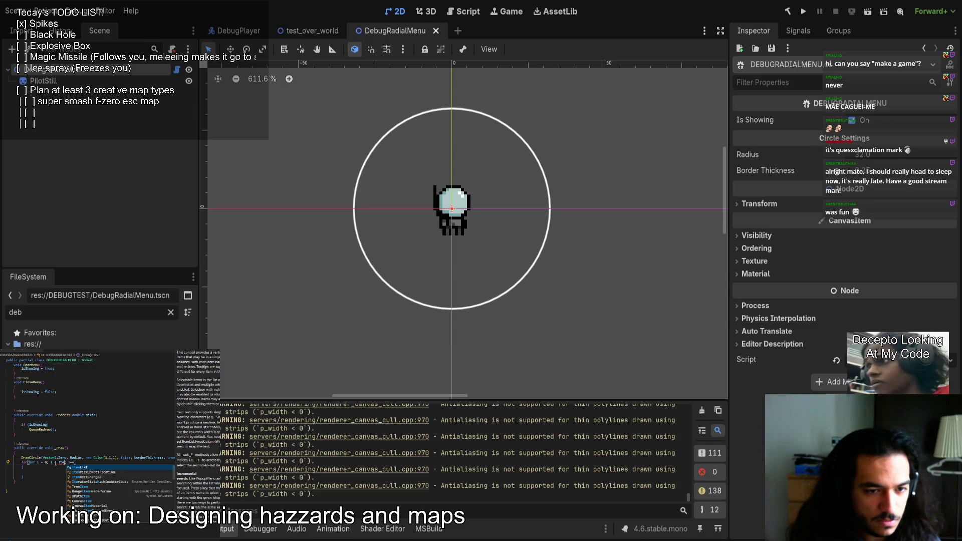
{"action": "type", "text": "unt"}
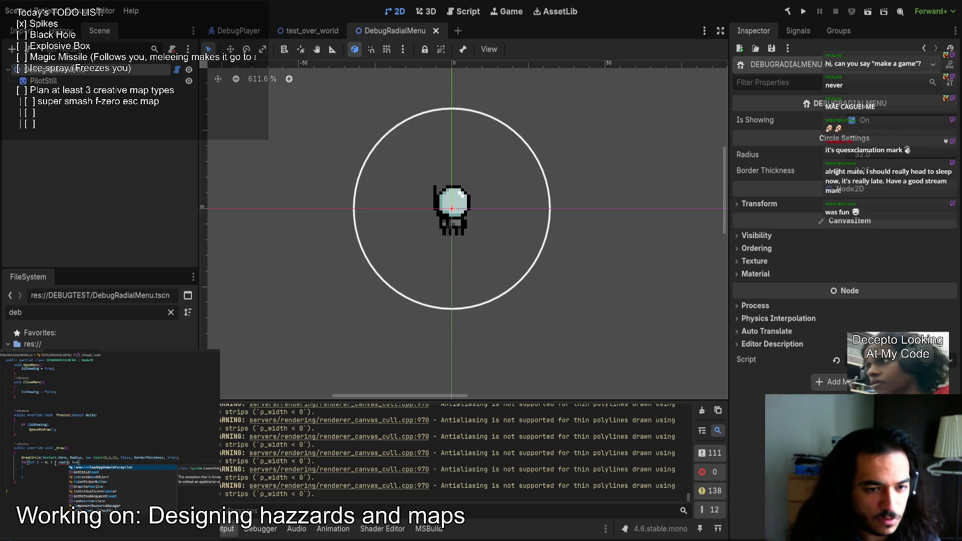
{"action": "scroll", "coordinate": [111, 440], "scroll_direction": "up", "scroll_amount": 1}
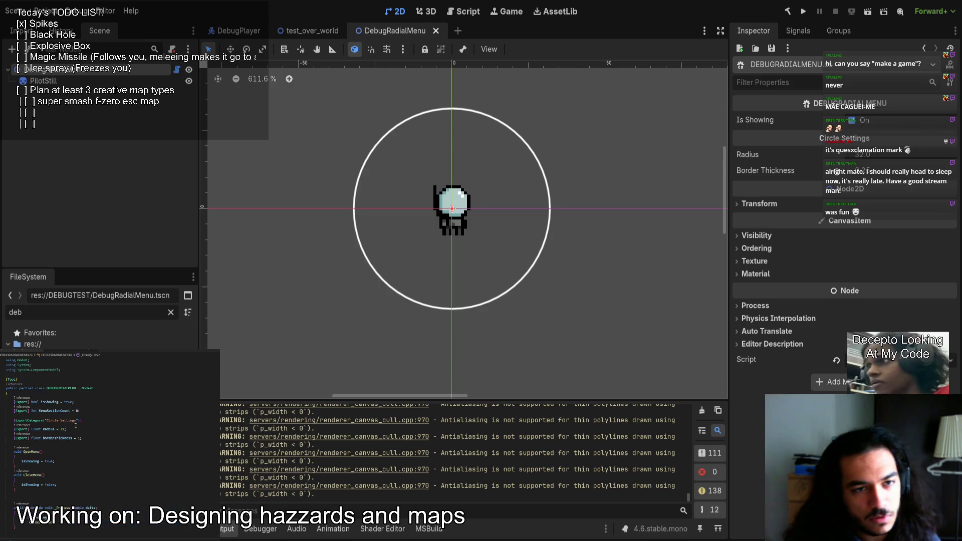
{"action": "double_click", "coordinate": [63, 492]}
{"action": "type", "text": "MenuSectionCount"}
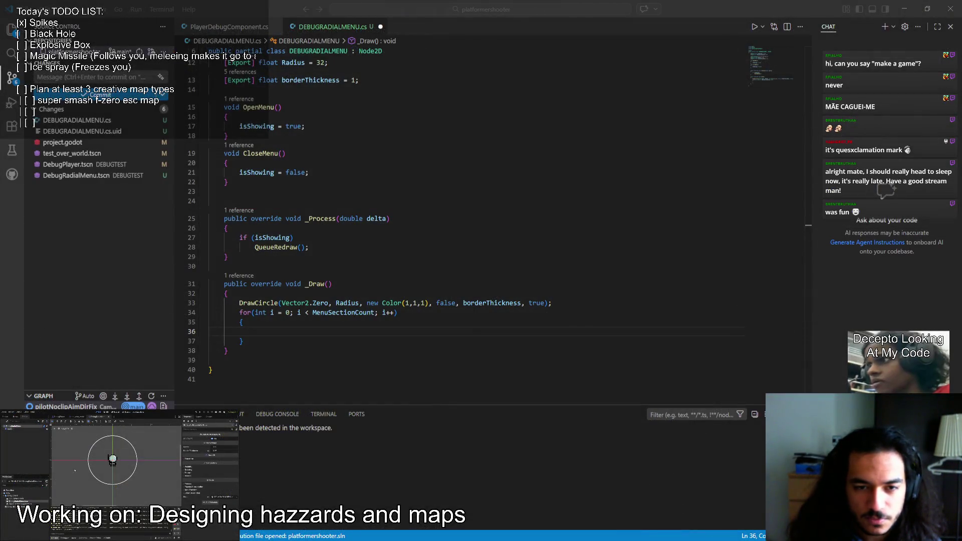
Step: Insert a DrawLine call in the loop with Vector2.Zero as its start point
{"action": "key", "text": "alt+Tab"}
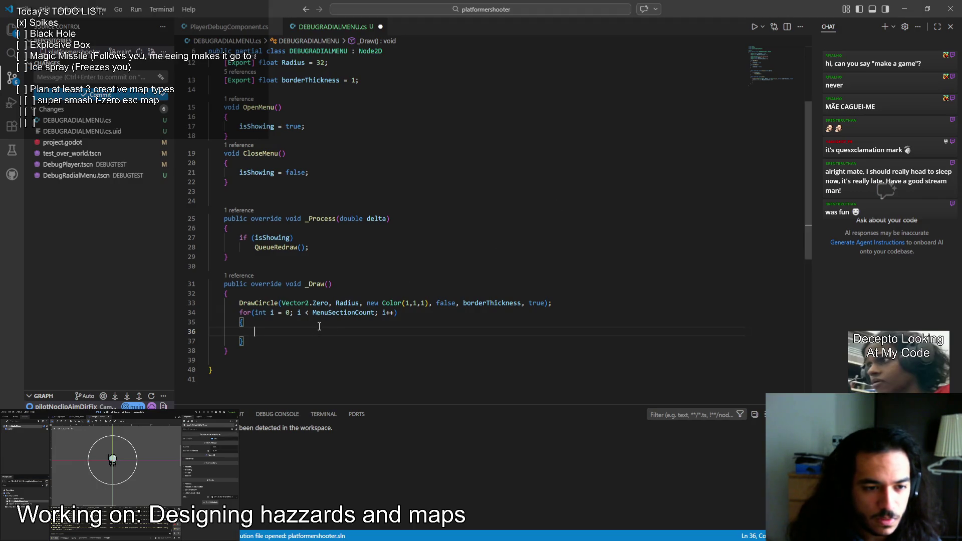
{"action": "type", "text": "draw"}
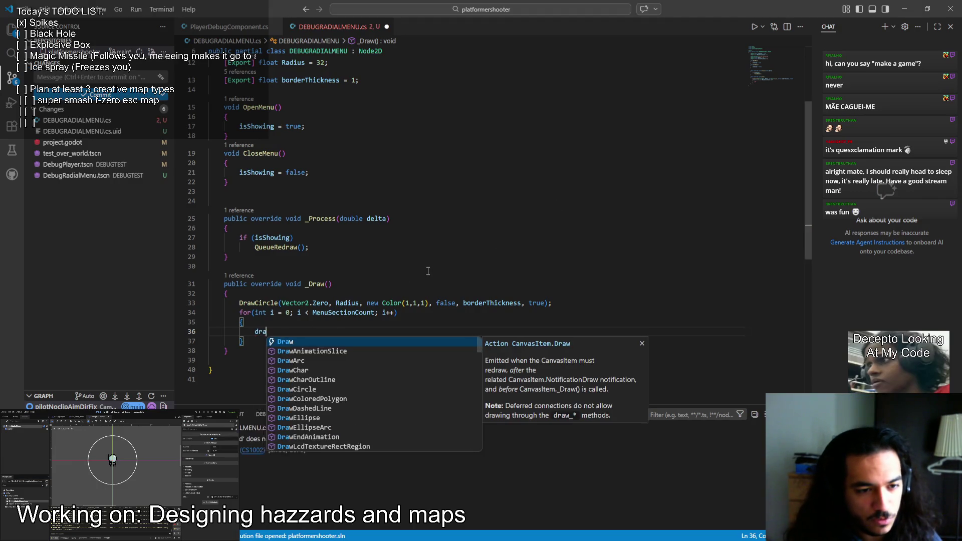
{"action": "key", "text": "Down"}
{"action": "key", "text": "Down"}
{"action": "key", "text": "Down"}
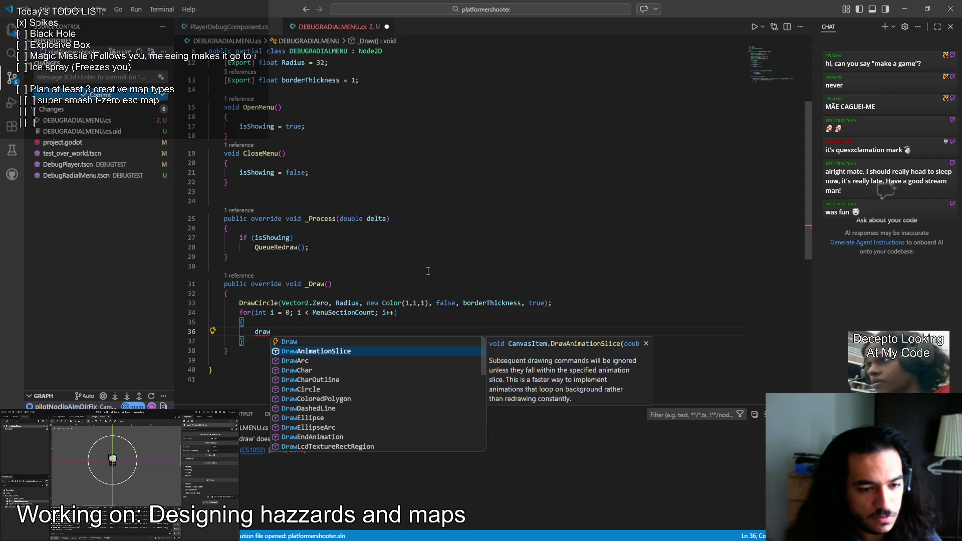
{"action": "key", "text": "Up"}
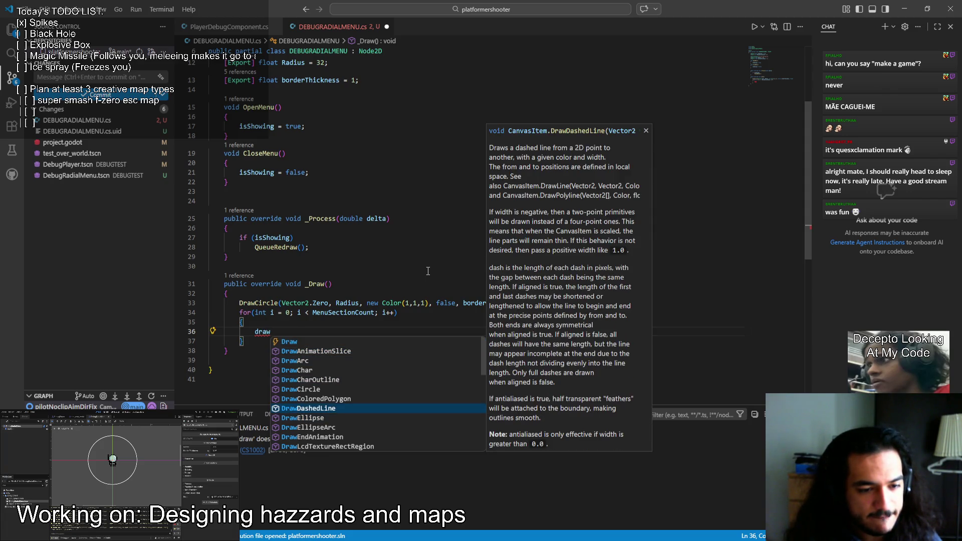
{"action": "key", "text": "Down"}
{"action": "key", "text": "Down"}
{"action": "key", "text": "Down"}
{"action": "key", "text": "Tab"}
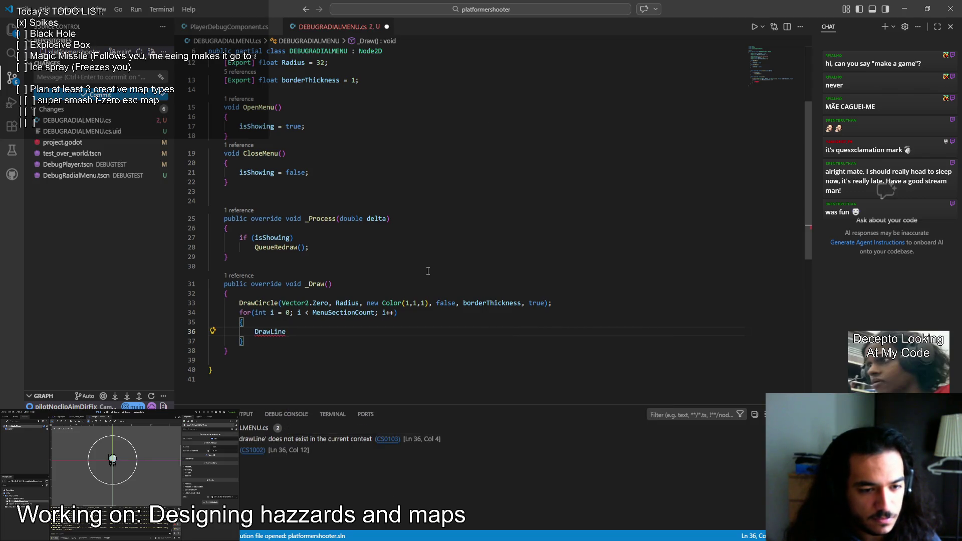
{"action": "type", "text": "("}
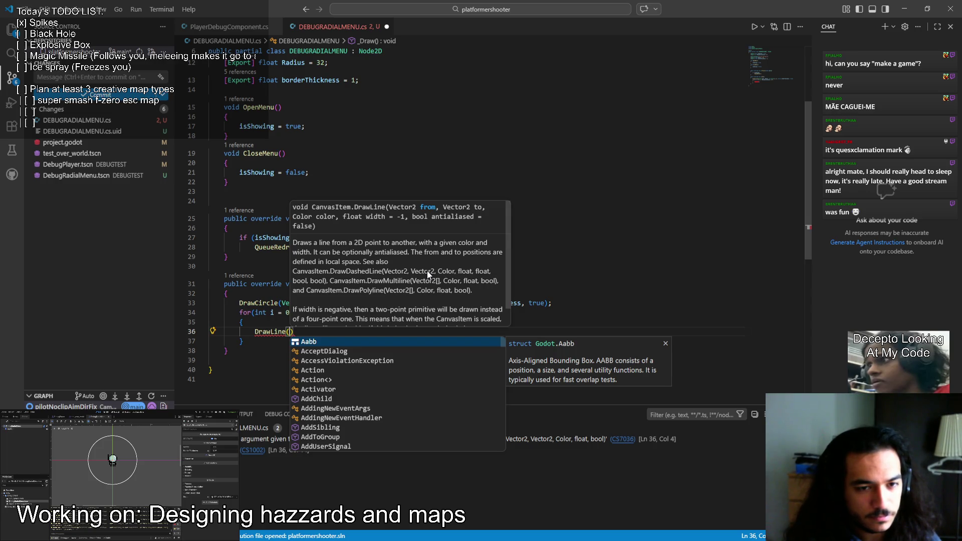
{"action": "type", "text": "Vector2"}
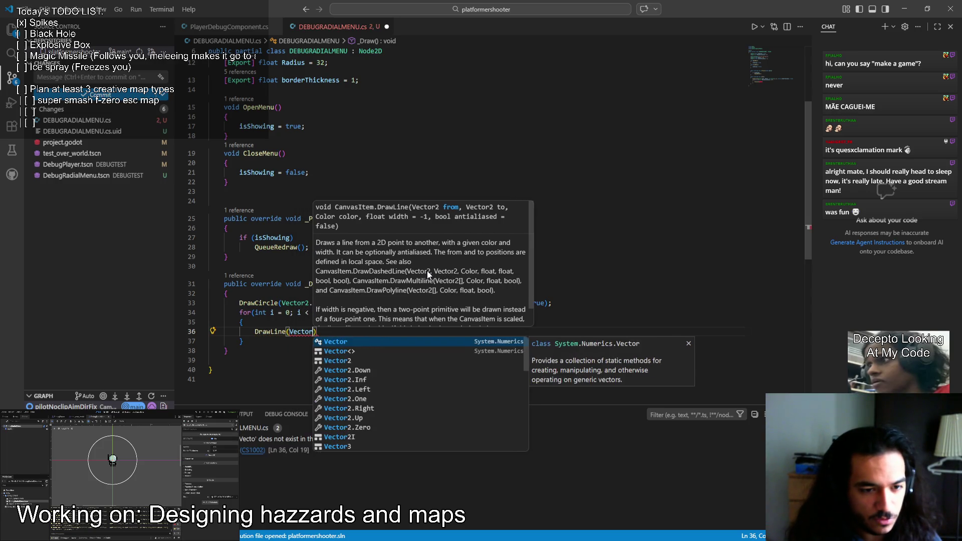
{"action": "type", "text": ".Zero,"}
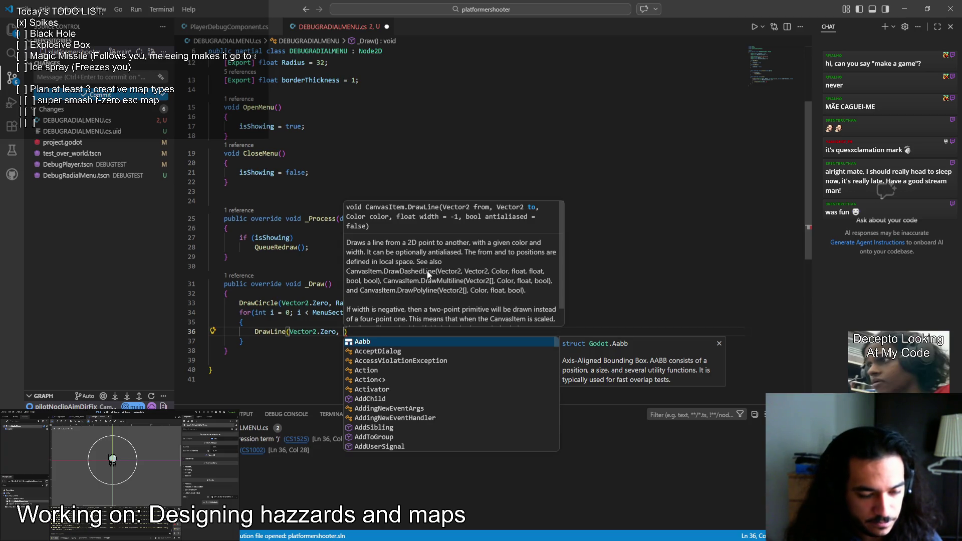
Step: Set DrawLine's end point to DirAccess * Radius
{"action": "type", "text": "dir"}
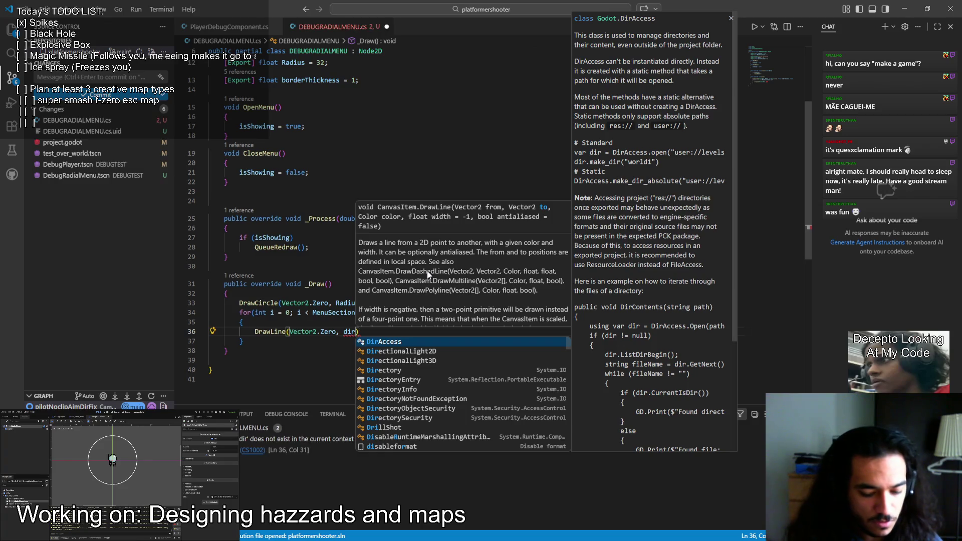
{"action": "key", "text": "Tab"}
{"action": "type", "text": "* "}
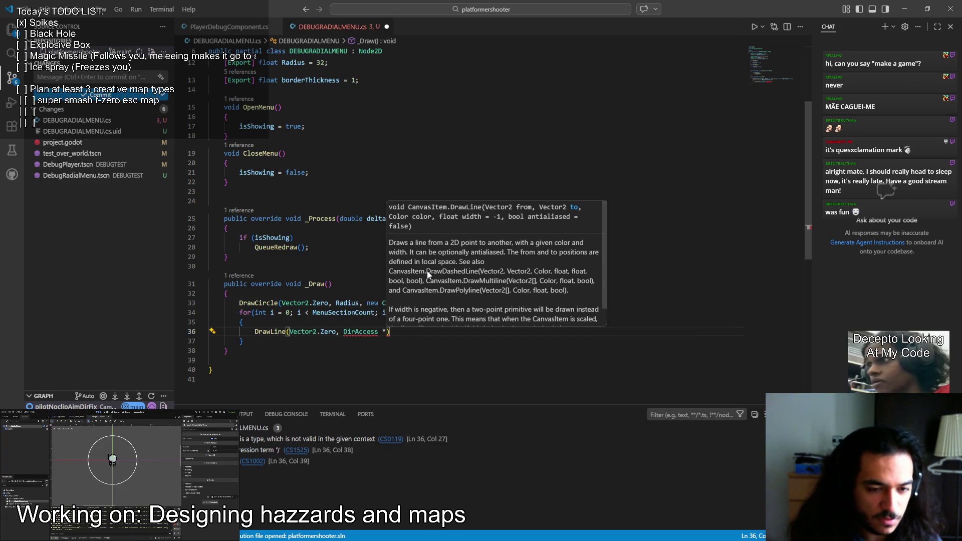
{"action": "type", "text": "Rad"}
{"action": "key", "text": "Tab"}
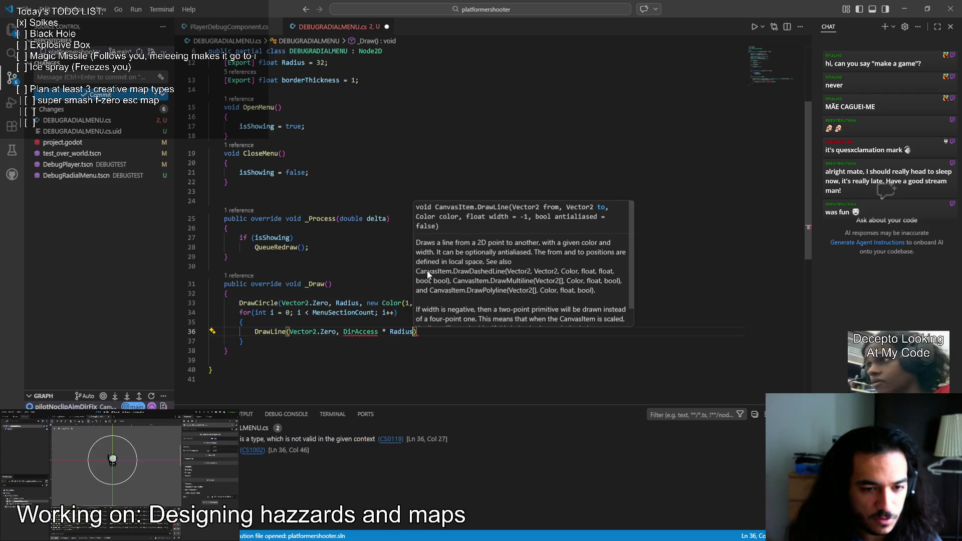
{"action": "type", "text": ","}
{"action": "key", "text": "BackSpace"}
{"action": "key", "text": "BackSpace"}
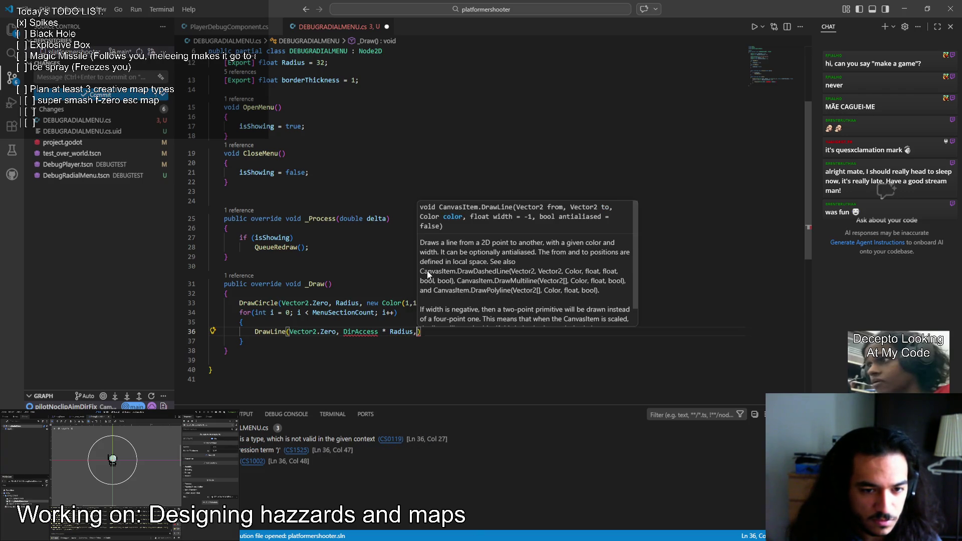
{"action": "double_click", "coordinate": [360, 331]}
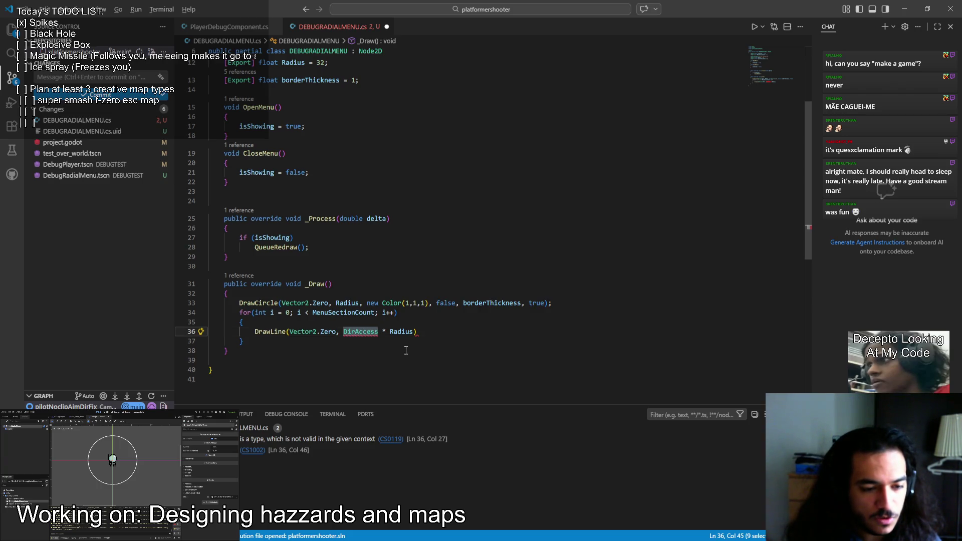
{"action": "left_click", "coordinate": [353, 323]}
{"action": "key", "text": "Return"}
Step: Declare a Vector2 dir above DrawLine and use dir in place of DirAccess
{"action": "type", "text": "Vector2"}
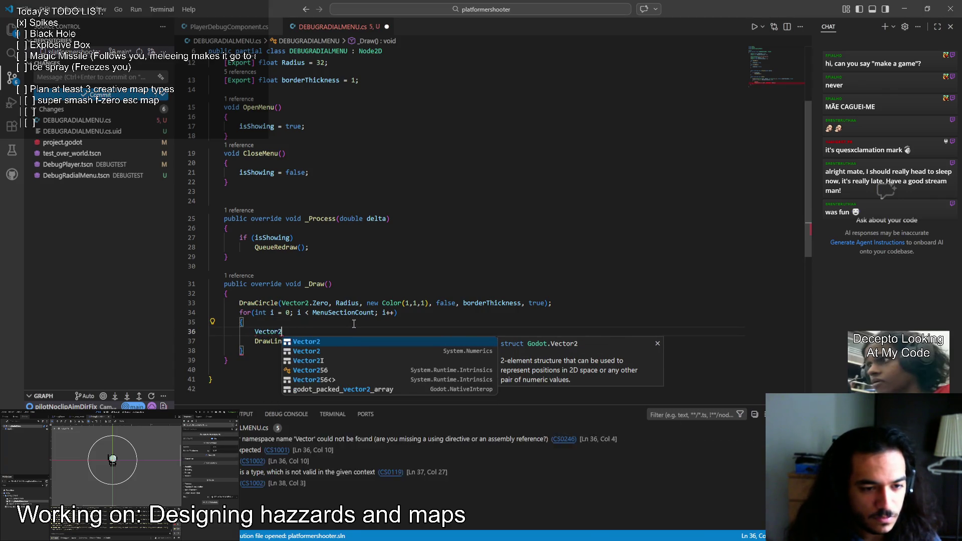
{"action": "type", "text": " dir;"}
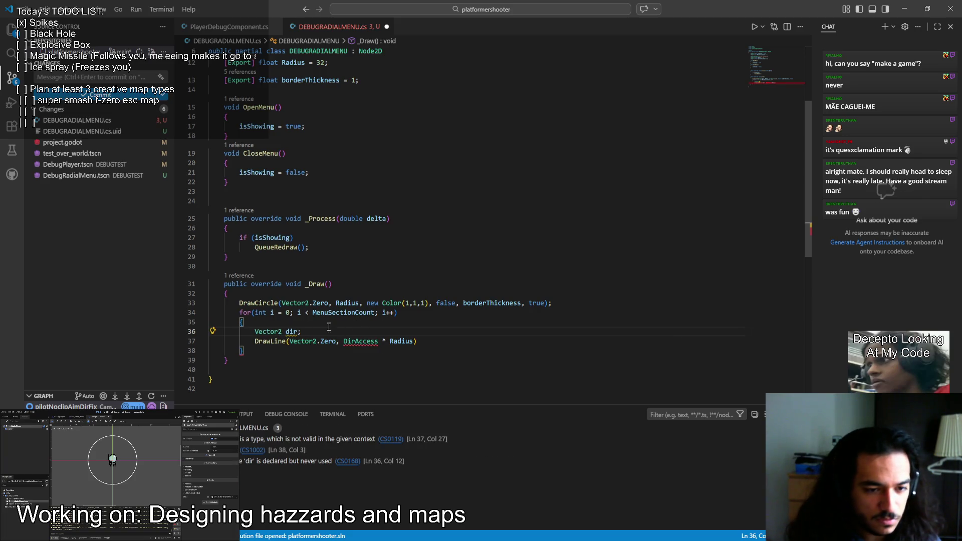
{"action": "double_click", "coordinate": [360, 341]}
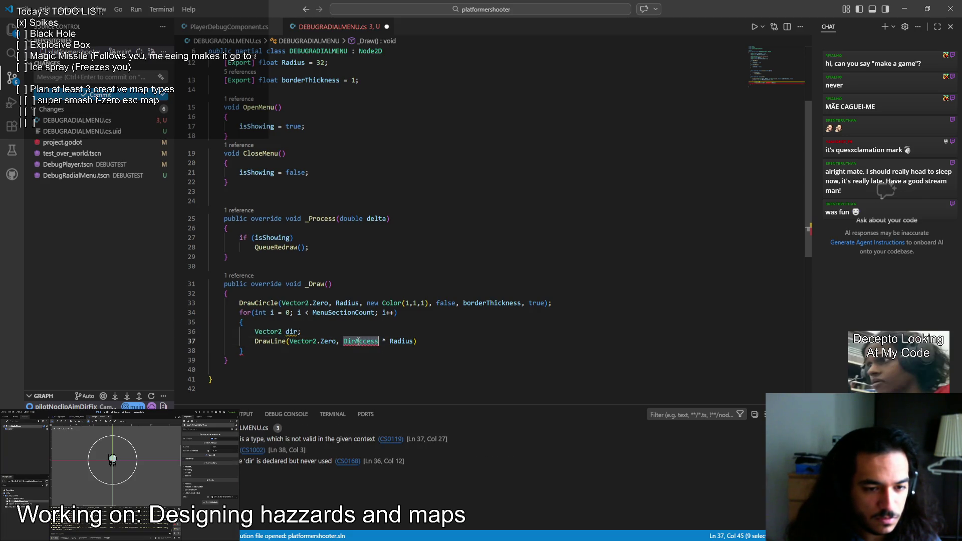
{"action": "type", "text": "dir"}
{"action": "key", "text": "Down"}
{"action": "key", "text": "Down"}
{"action": "key", "text": "Up"}
{"action": "key", "text": "Up"}
{"action": "key", "text": "Up"}
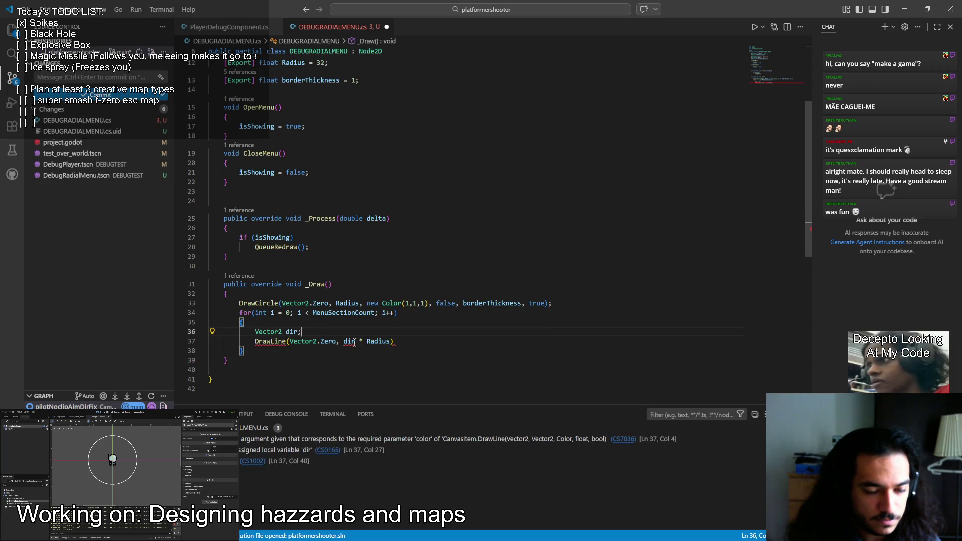
{"action": "left_click", "coordinate": [400, 341]}
{"action": "type", "text": ";"}
{"action": "key", "text": "Up"}
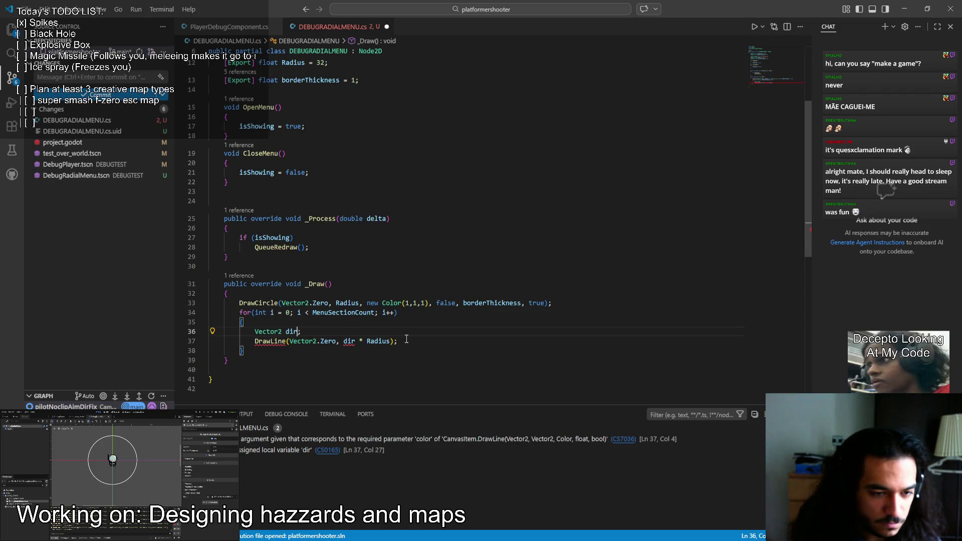
Step: Initialize dir to Vector2.Up
{"action": "type", "text": "= Vecto"}
{"action": "type", "text": "r2.Ze"}
{"action": "key", "text": "Tab"}
{"action": "key", "text": "ctrl+BackSpace"}
{"action": "type", "text": "Up"}
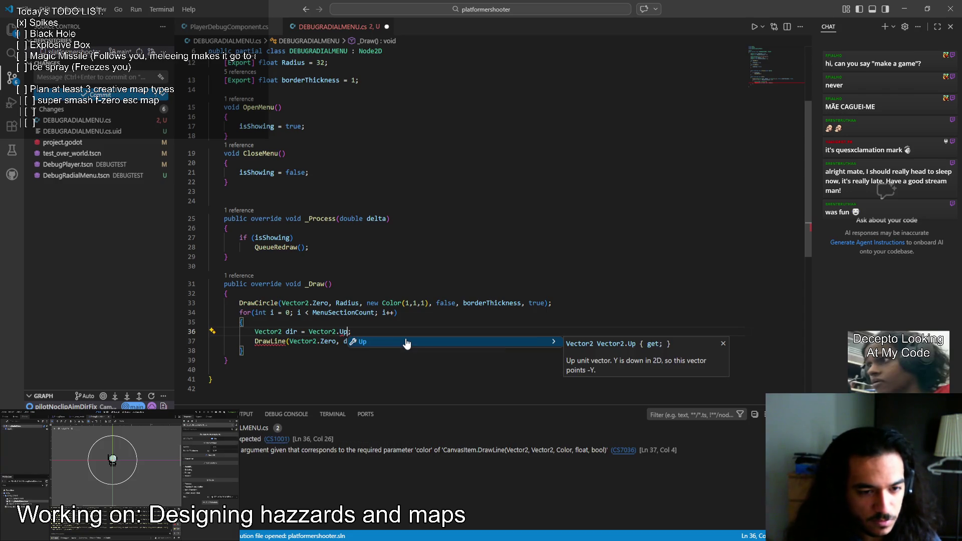
{"action": "key", "text": "Escape"}
Step: Start a new line 'dir = dir.Rotated(Mathf' below the declaration
{"action": "key", "text": "Return"}
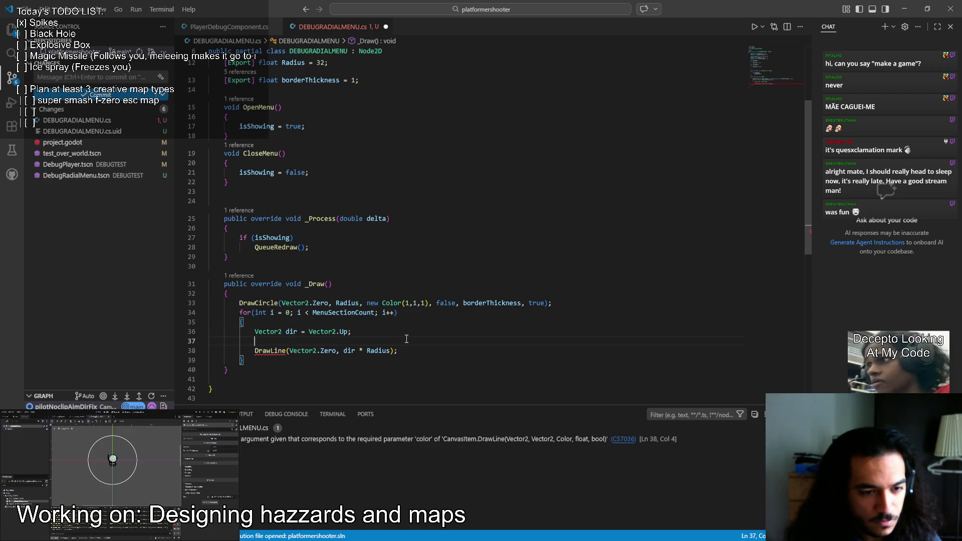
{"action": "type", "text": "dir.Rot"}
{"action": "key", "text": "Tab"}
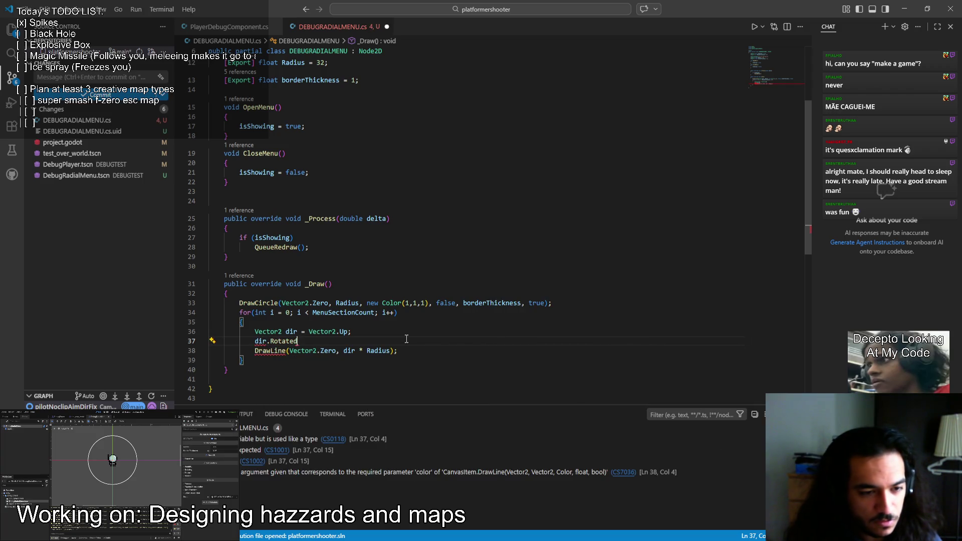
{"action": "key", "text": "Home"}
{"action": "type", "text": "dir ="}
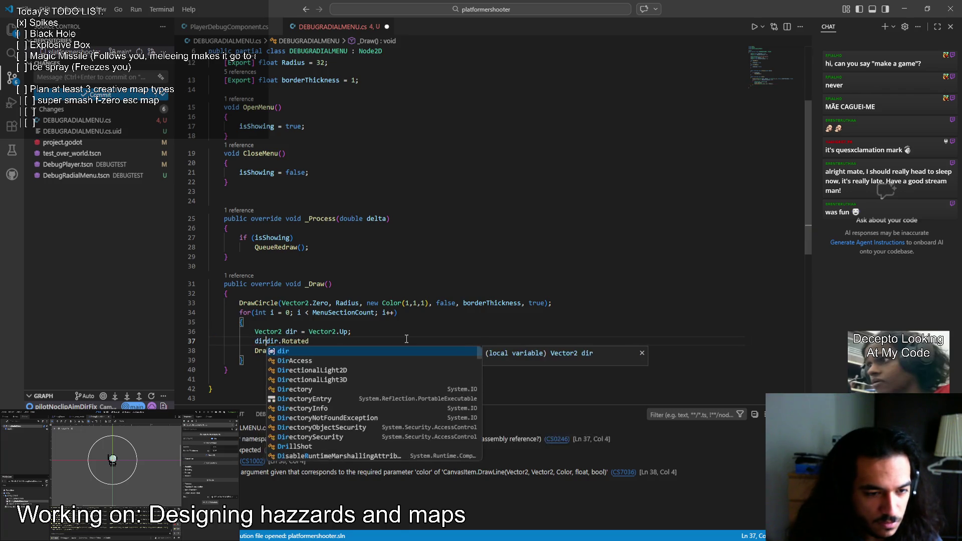
{"action": "key", "text": "End"}
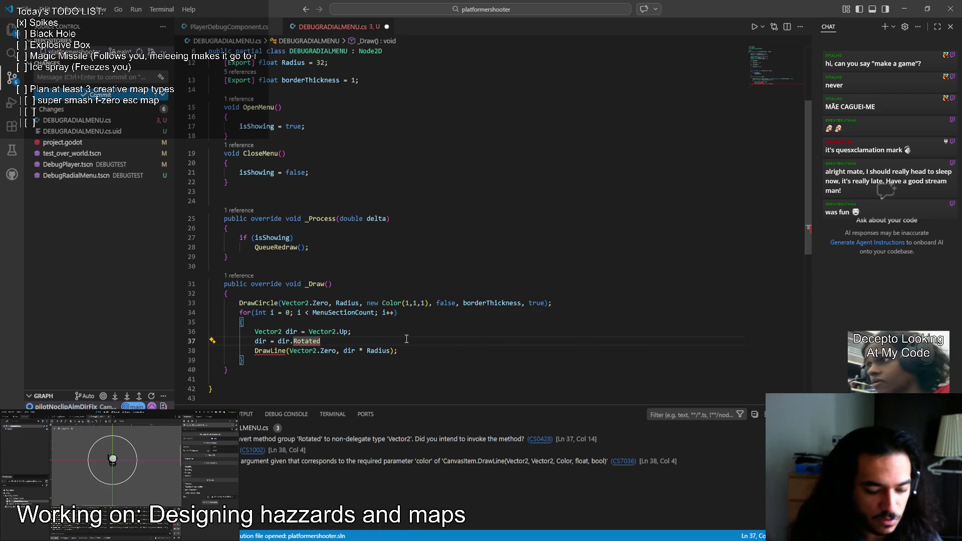
{"action": "type", "text": "("}
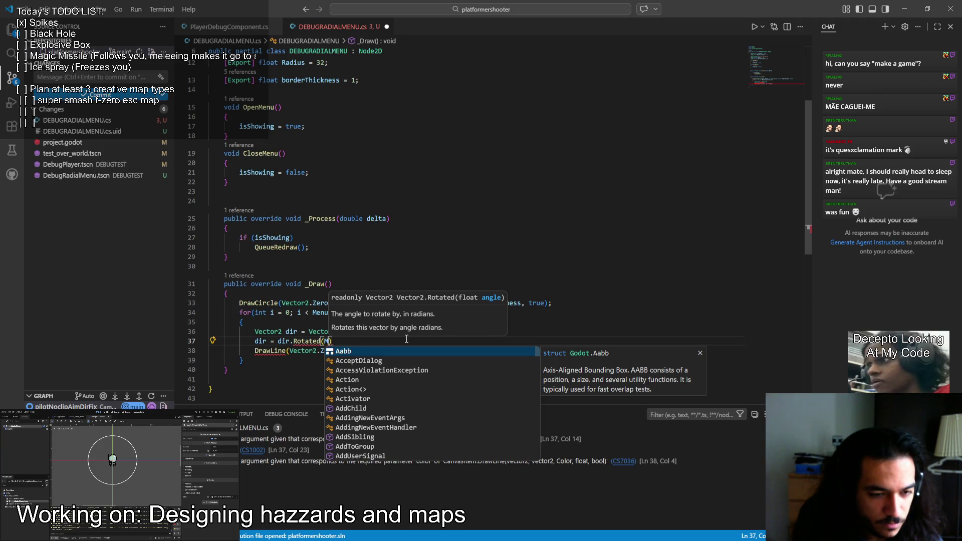
{"action": "type", "text": "Mathf"}
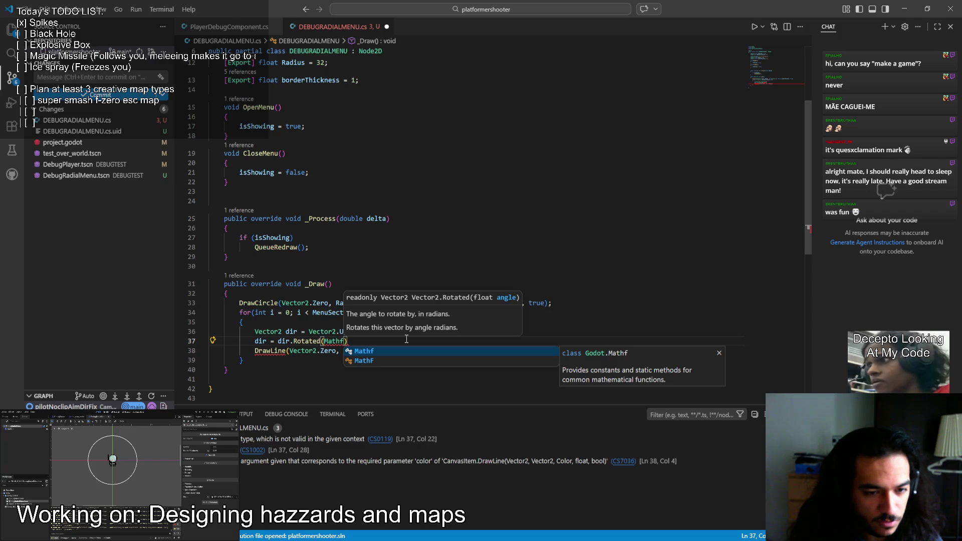
Step: Write the Rotated angle as a parenthesized Mathf.PI * 2 expression
{"action": "key", "text": "Escape"}
{"action": "type", "text": "PI"}
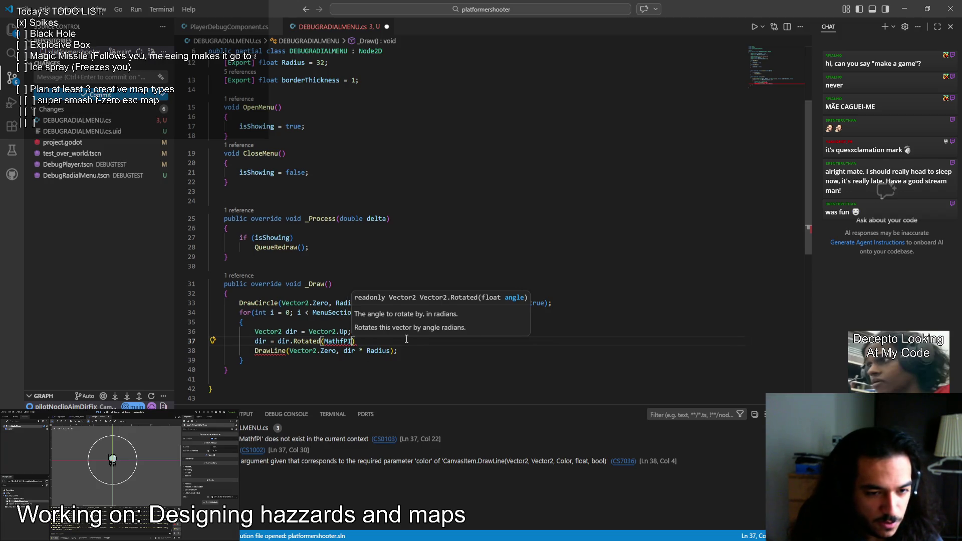
{"action": "key", "text": "Left"}
{"action": "key", "text": "Left"}
{"action": "type", "text": "."}
{"action": "key", "text": "Escape"}
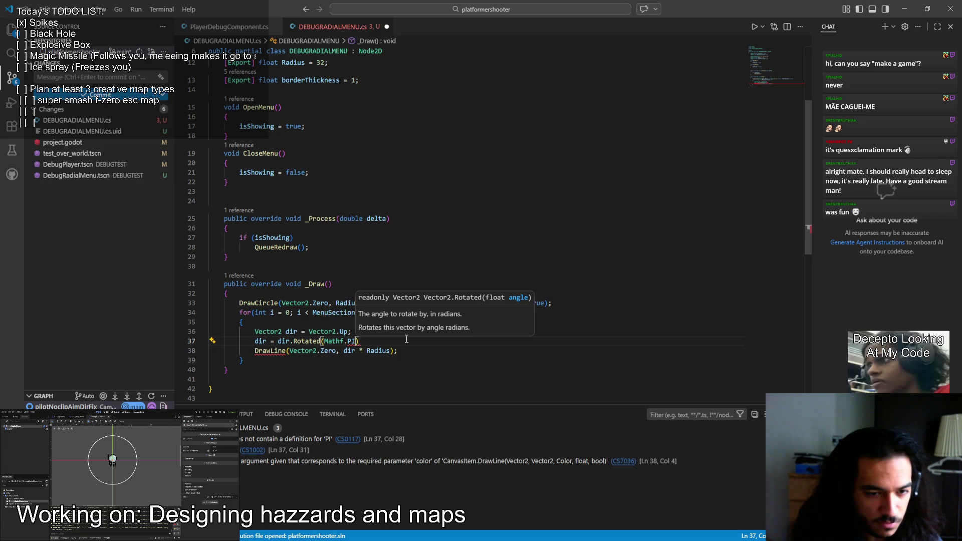
{"action": "type", "text": "i"}
{"action": "type", "text": " * 8"}
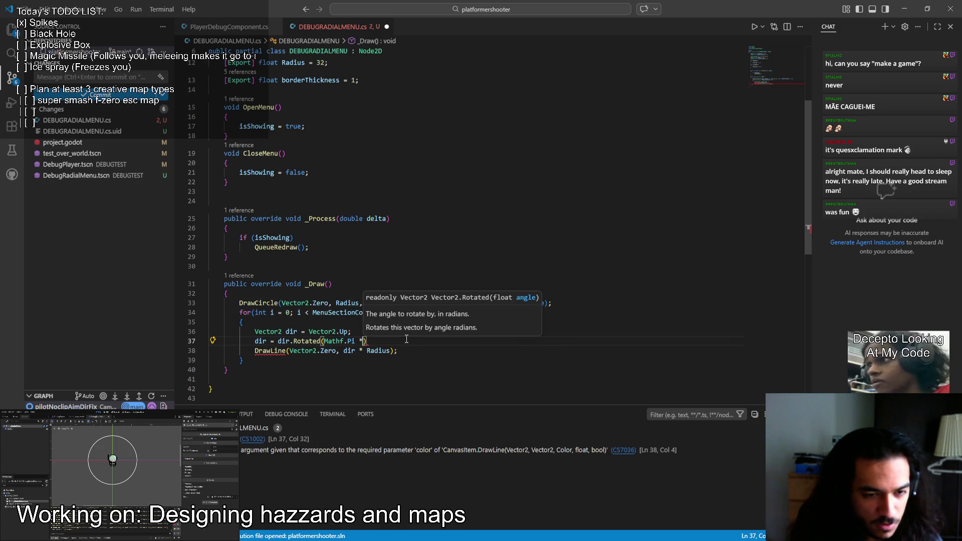
{"action": "key", "text": "shift+Left"}
{"action": "key", "text": "ctrl+shift+Left"}
{"action": "key", "text": "ctrl+shift+Left"}
{"action": "key", "text": "ctrl+shift+Left"}
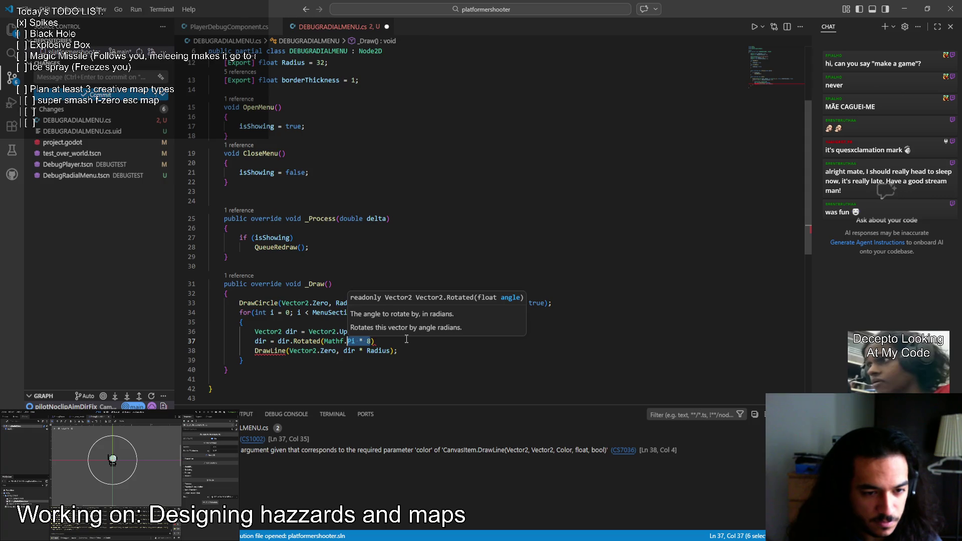
{"action": "type", "text": "("}
{"action": "key", "text": "Right"}
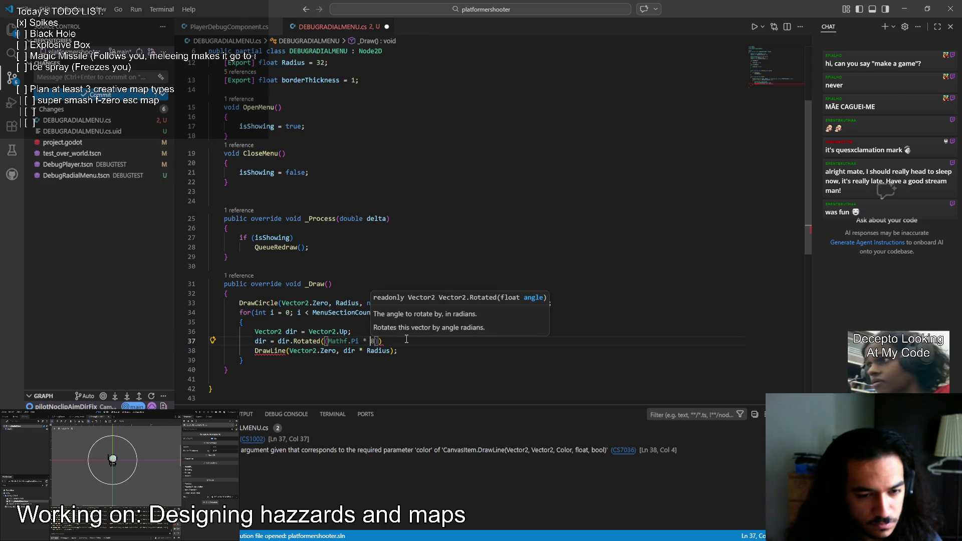
{"action": "key", "text": "Right"}
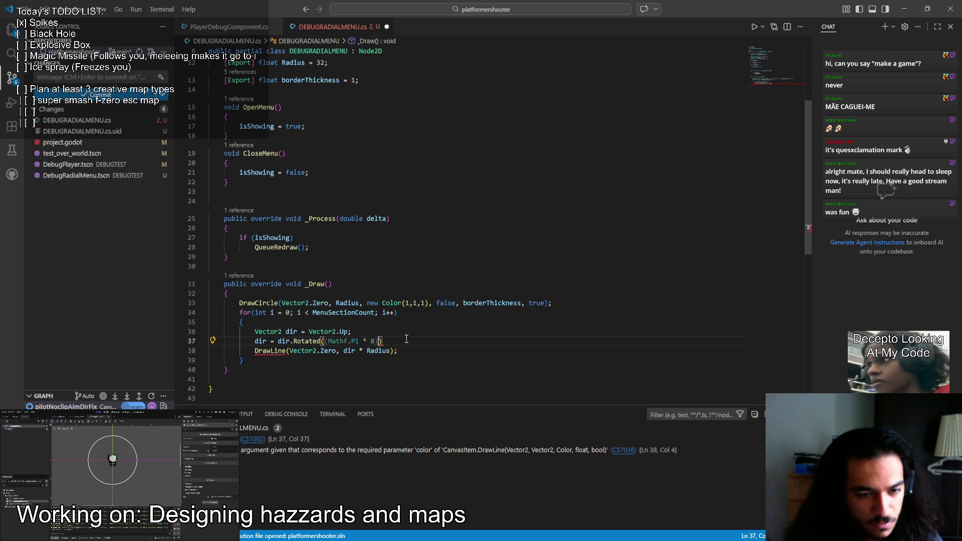
{"action": "type", "text": "* 2"}
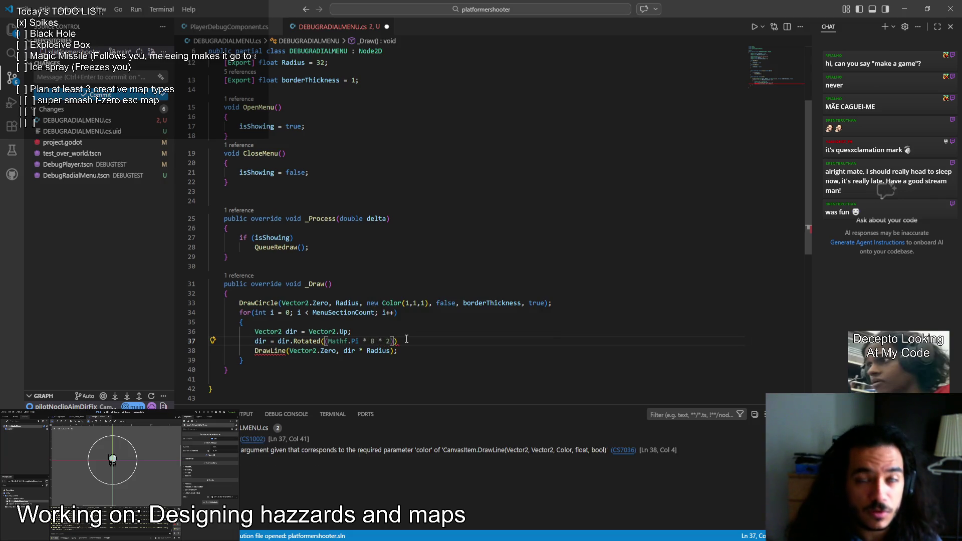
Step: Divide the angle by a placeholder count
{"action": "key", "text": "BackSpace"}
{"action": "key", "text": "BackSpace"}
{"action": "key", "text": "BackSpace"}
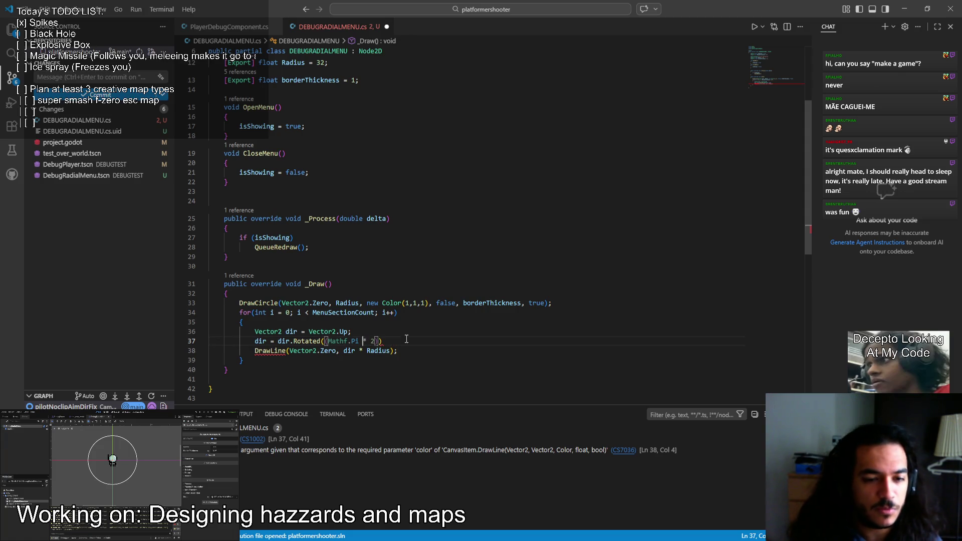
{"action": "key", "text": "Right"}
{"action": "key", "text": "BackSpace"}
{"action": "type", "text": "/8)"}
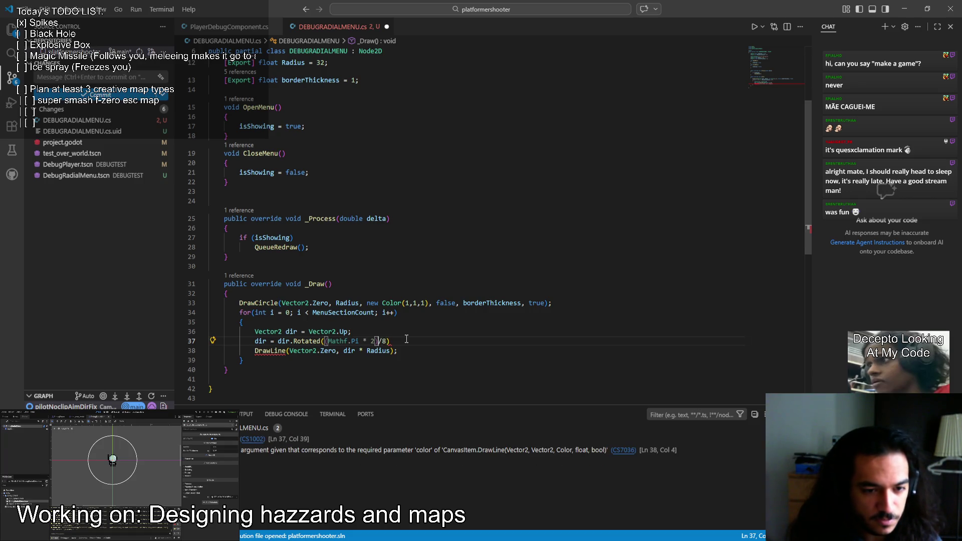
{"action": "key", "text": "Delete"}
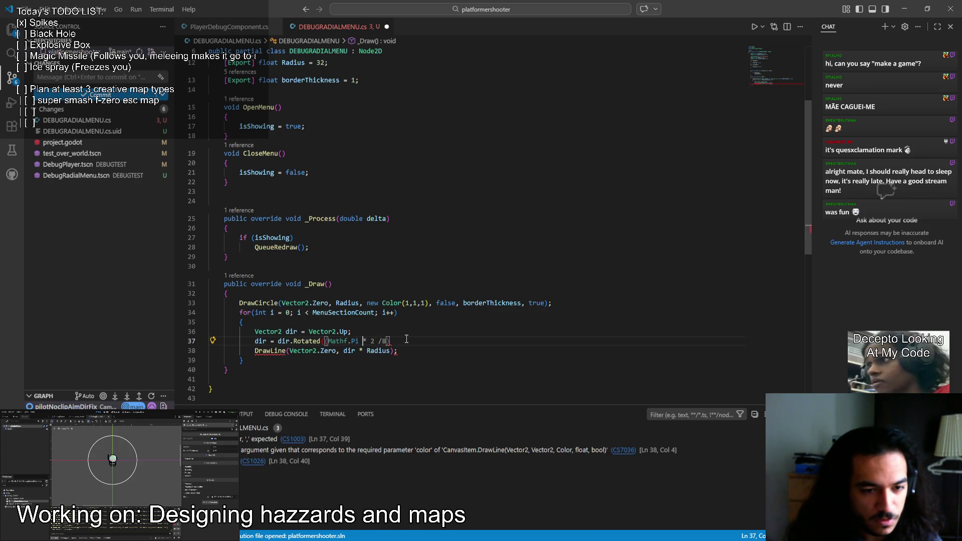
{"action": "key", "text": "shift+Right"}
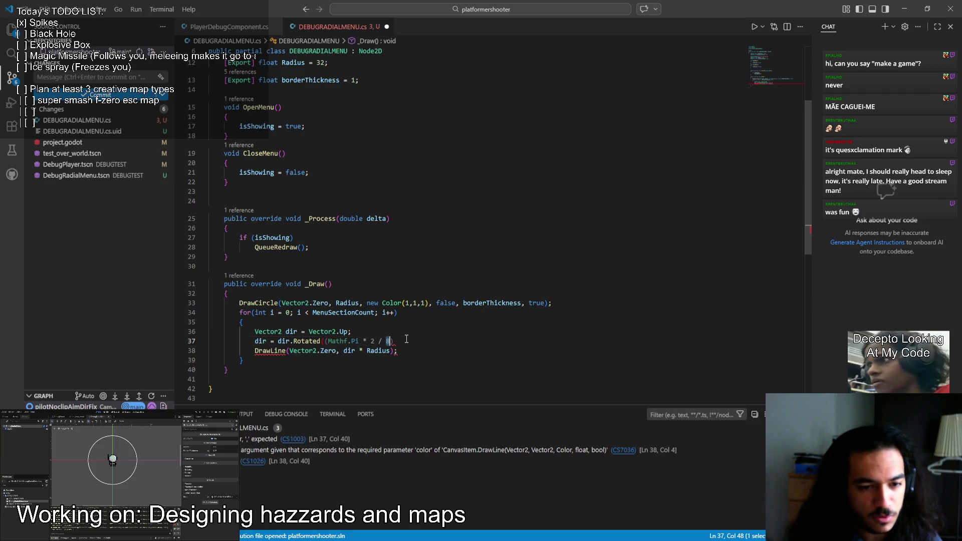
{"action": "type", "text": "count"}
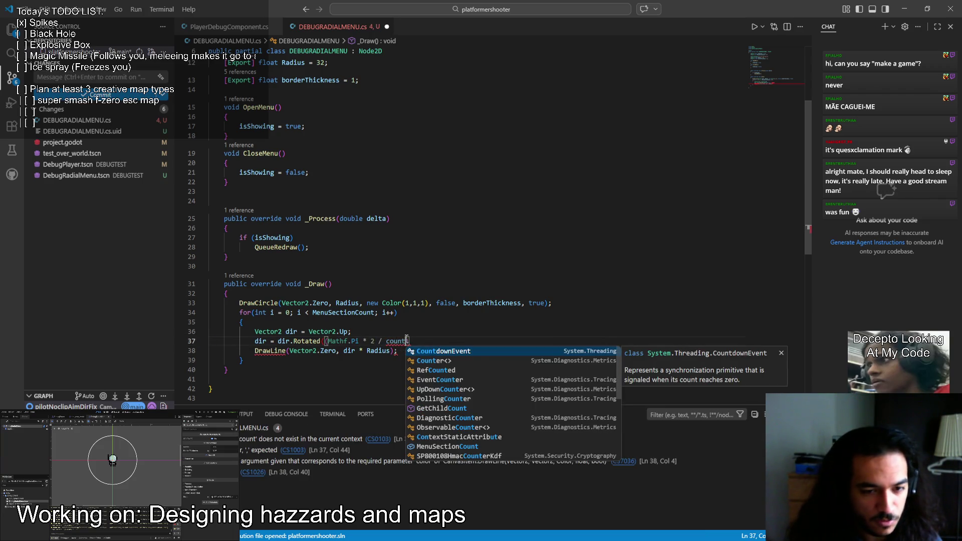
Step: Replace the placeholder count with MenuSectionCount copied from the loop
{"action": "left_click", "coordinate": [324, 369]}
{"action": "scroll", "coordinate": [324, 369], "scroll_direction": "up", "scroll_amount": 3}
{"action": "scroll", "coordinate": [343, 291], "scroll_direction": "down", "scroll_amount": 5}
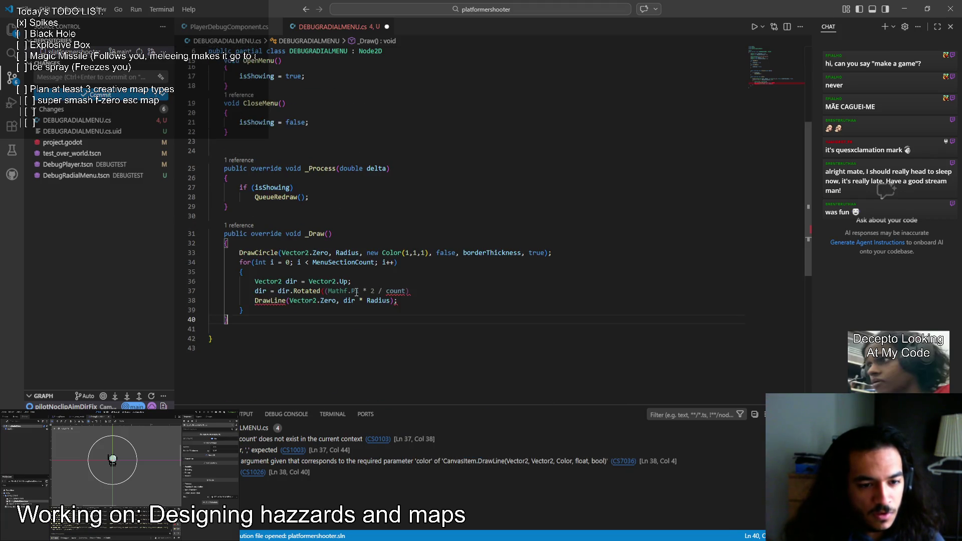
{"action": "double_click", "coordinate": [335, 262]}
{"action": "key", "text": "ctrl+c"}
{"action": "double_click", "coordinate": [397, 290]}
{"action": "key", "text": "ctrl+v"}
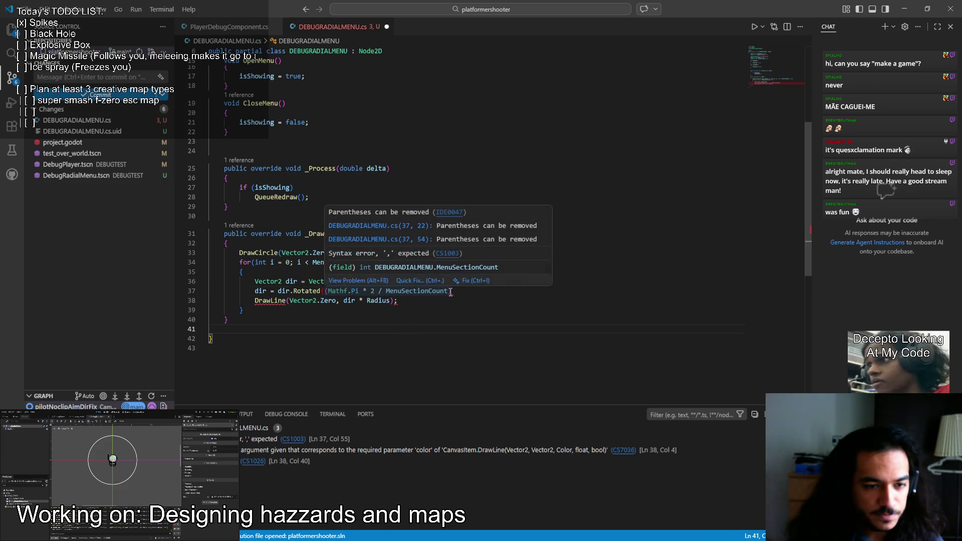
Step: Multiply the angle by i, end the line with a semicolon, and save
{"action": "left_click", "coordinate": [447, 294]}
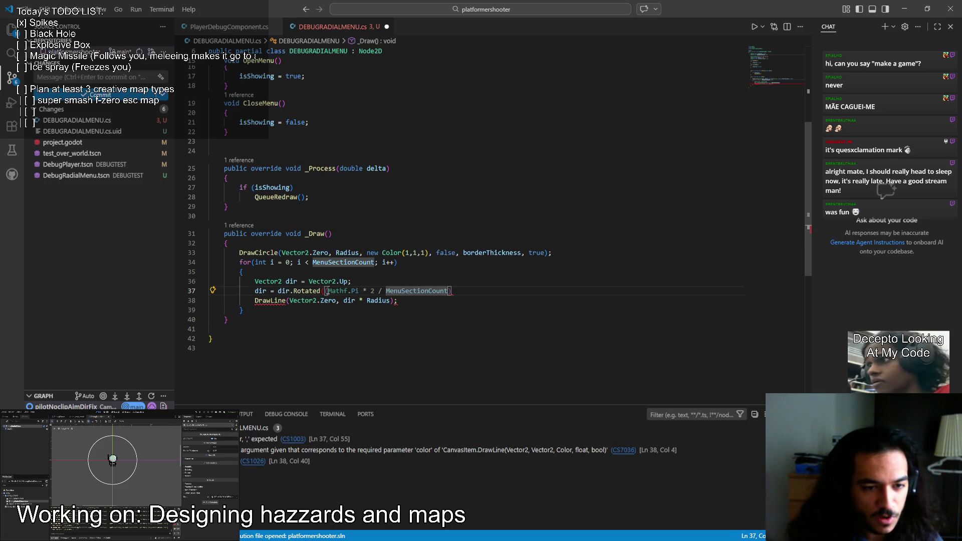
{"action": "type", "text": "i * "}
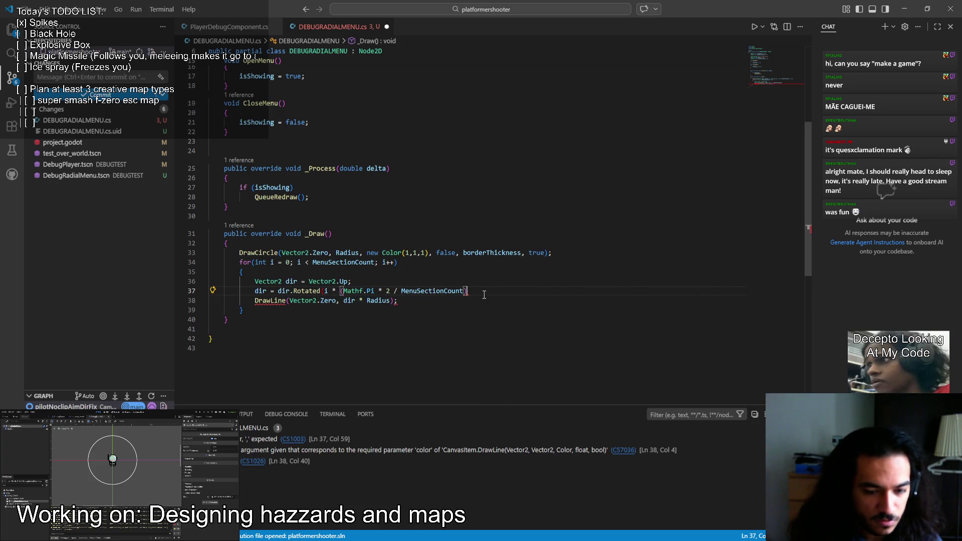
{"action": "type", "text": ")"}
{"action": "key", "text": "Down"}
{"action": "key", "text": "Down"}
{"action": "key", "text": "Down"}
{"action": "left_click", "coordinate": [504, 294]}
{"action": "type", "text": ";"}
{"action": "key", "text": "ctrl+s"}
{"action": "left_click_drag", "start_coordinate": [389, 291], "coordinate": [344, 290]}
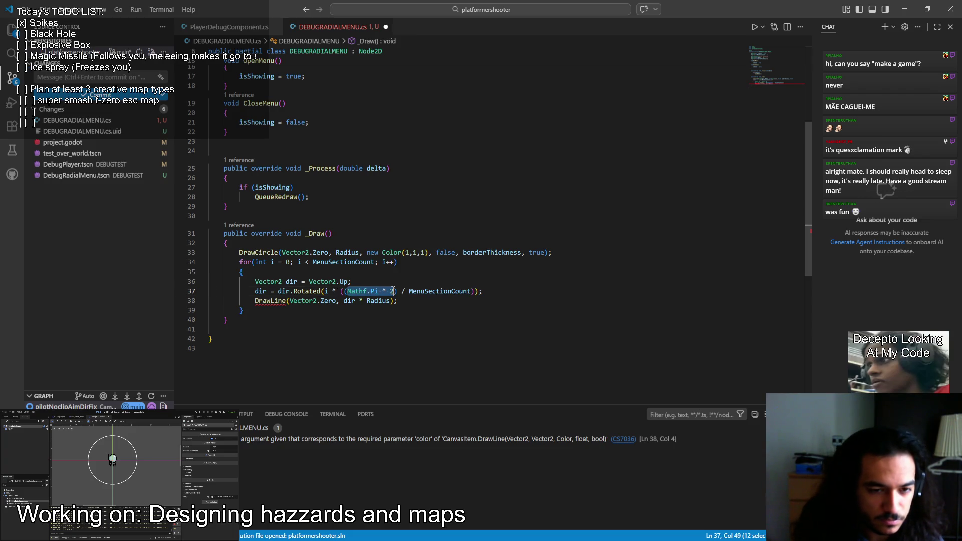
{"action": "left_click", "coordinate": [469, 333]}
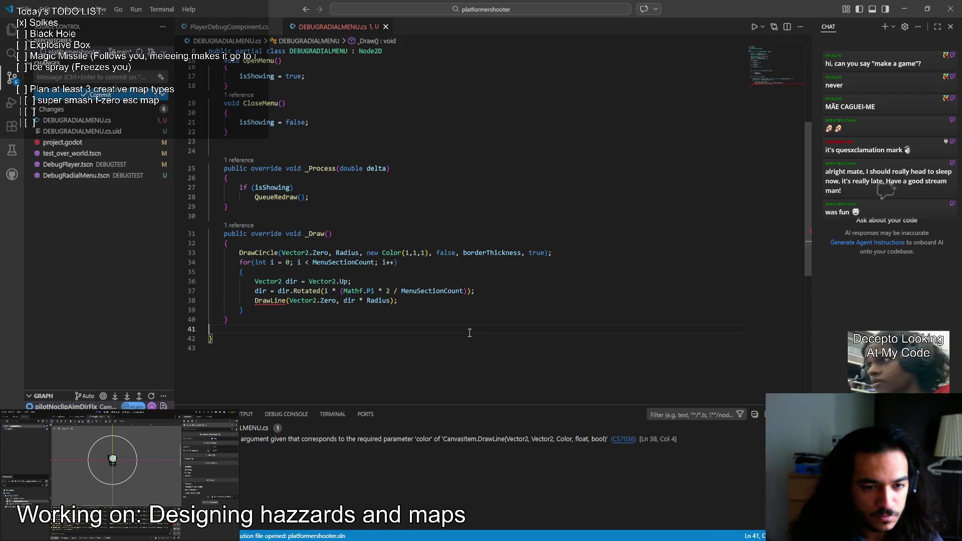
Step: Give DrawLine borderColor and borderThickness/2f as its colour and width arguments
{"action": "double_click", "coordinate": [271, 301]}
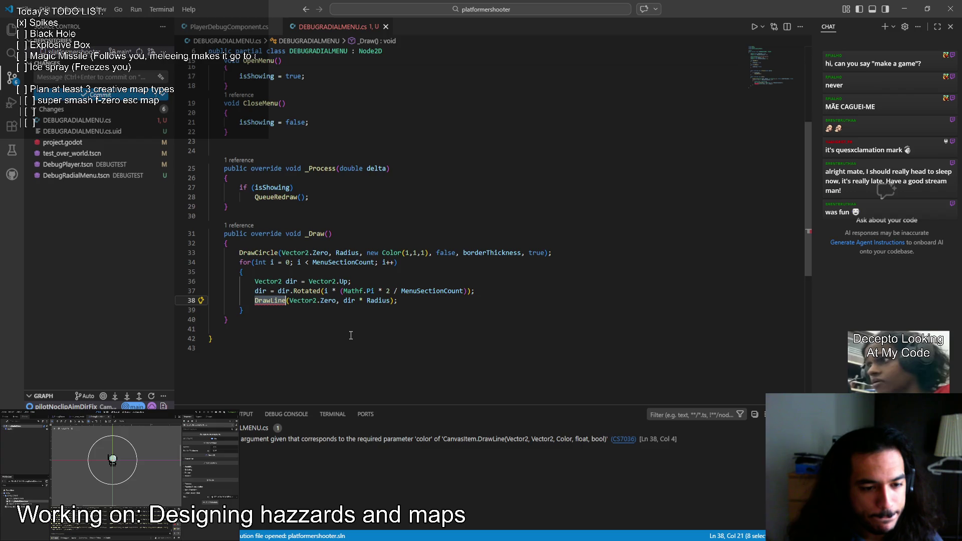
{"action": "left_click", "coordinate": [391, 301]}
{"action": "type", "text": ", "}
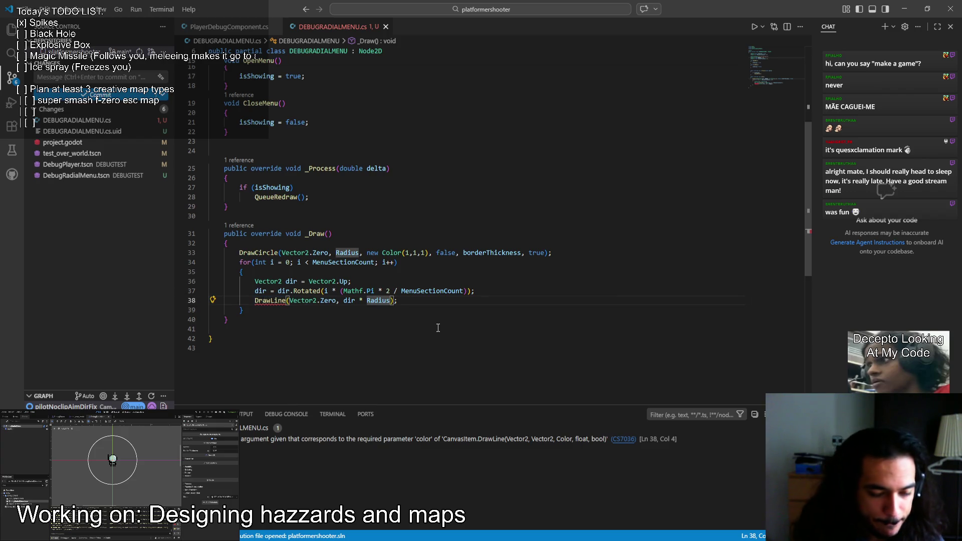
{"action": "type", "text": "borderColor"}
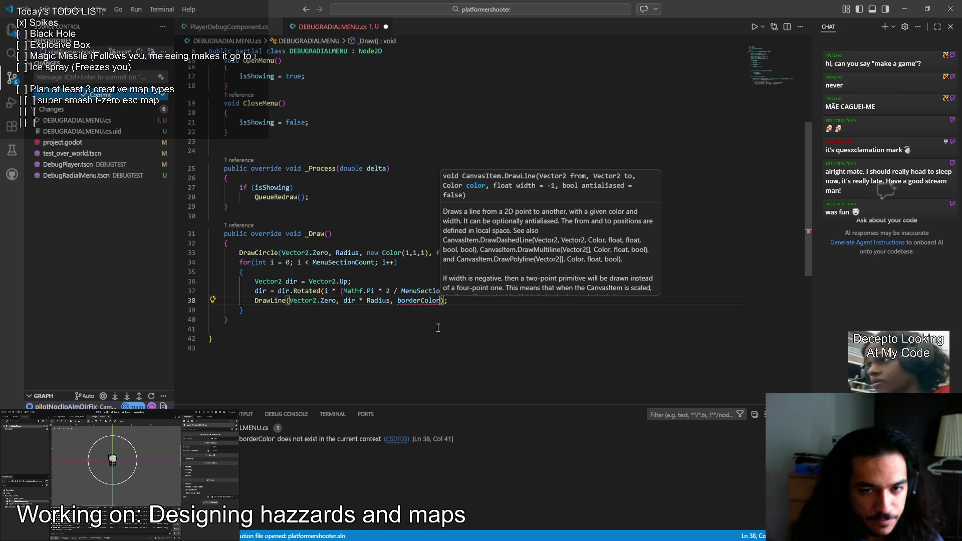
{"action": "type", "text": ", "}
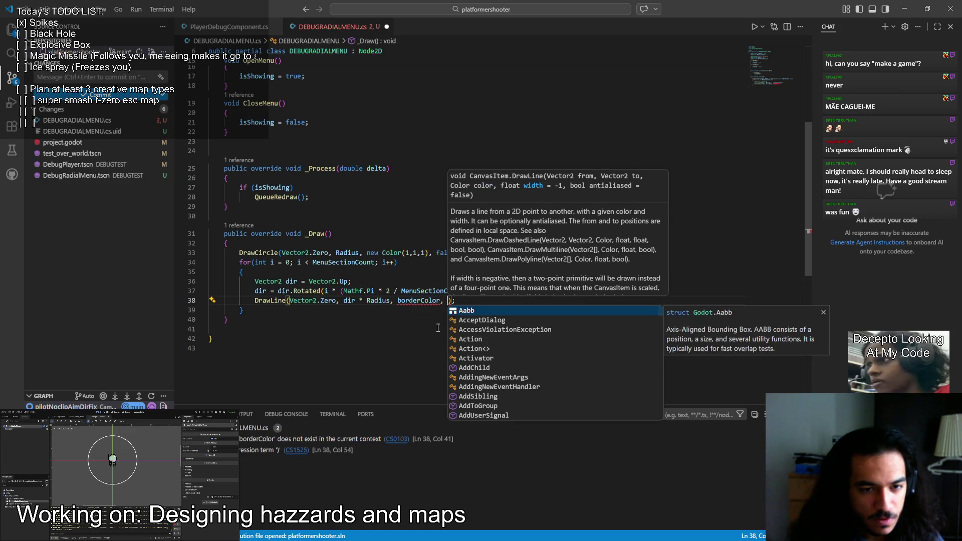
{"action": "type", "text": "width"}
{"action": "left_click", "coordinate": [481, 366]}
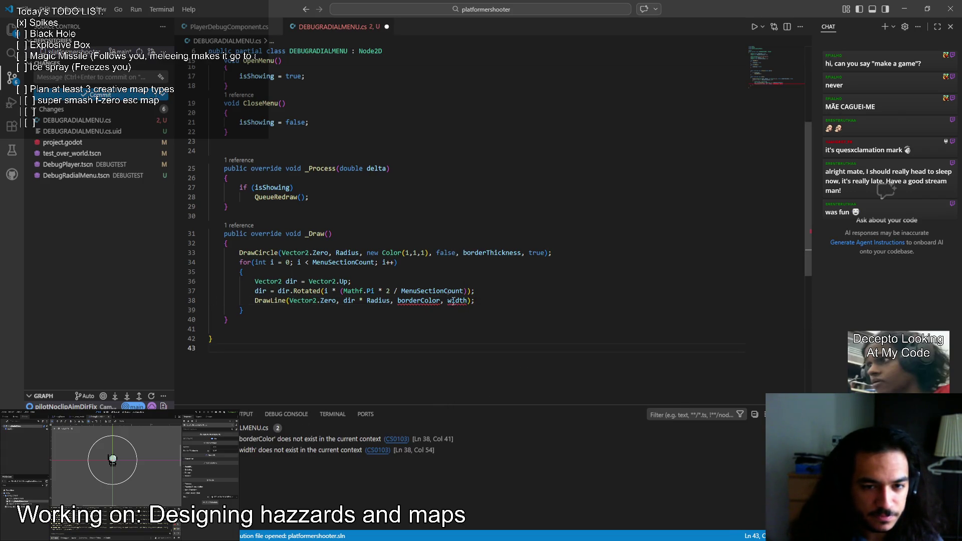
{"action": "left_click", "coordinate": [487, 256]}
{"action": "left_click", "coordinate": [456, 302]}
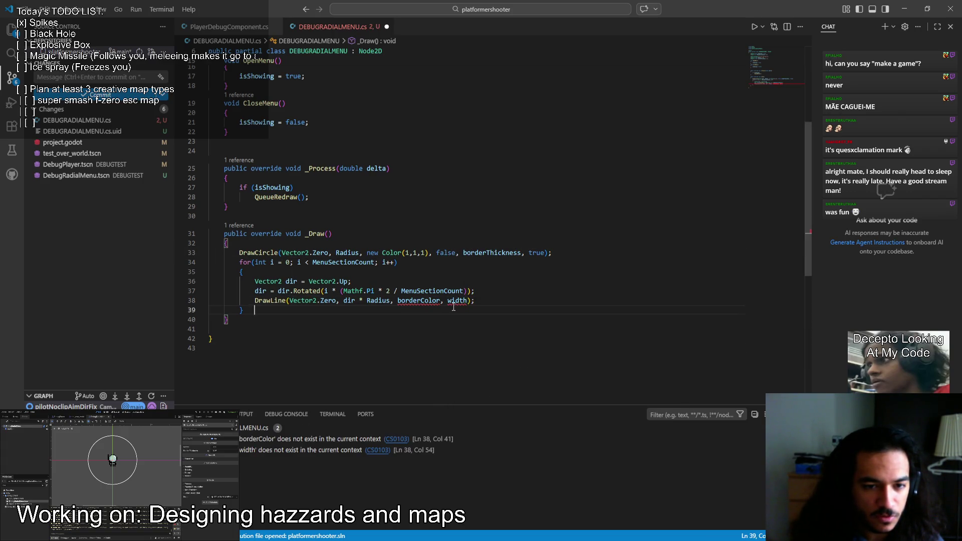
{"action": "double_click", "coordinate": [457, 300]}
{"action": "key", "text": "ctrl+v"}
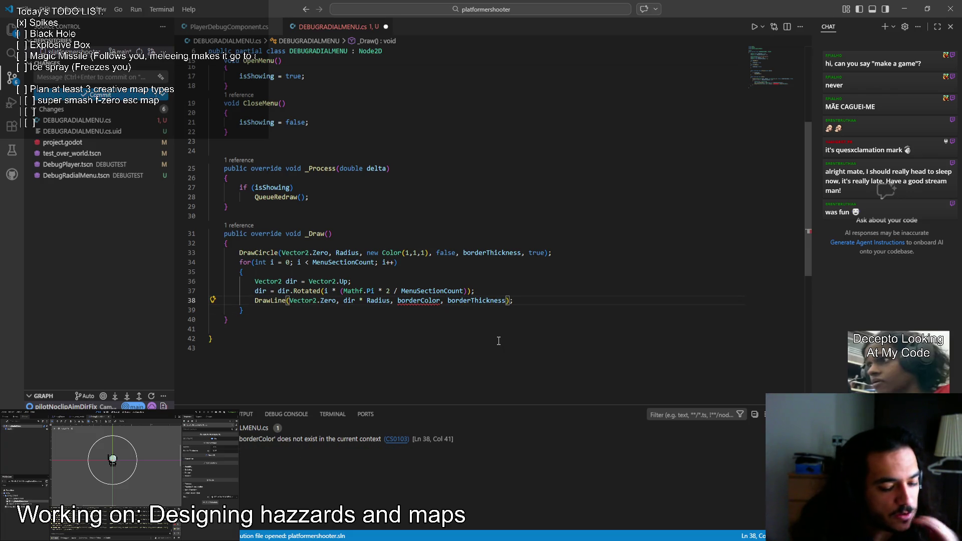
{"action": "type", "text": "/2f,"}
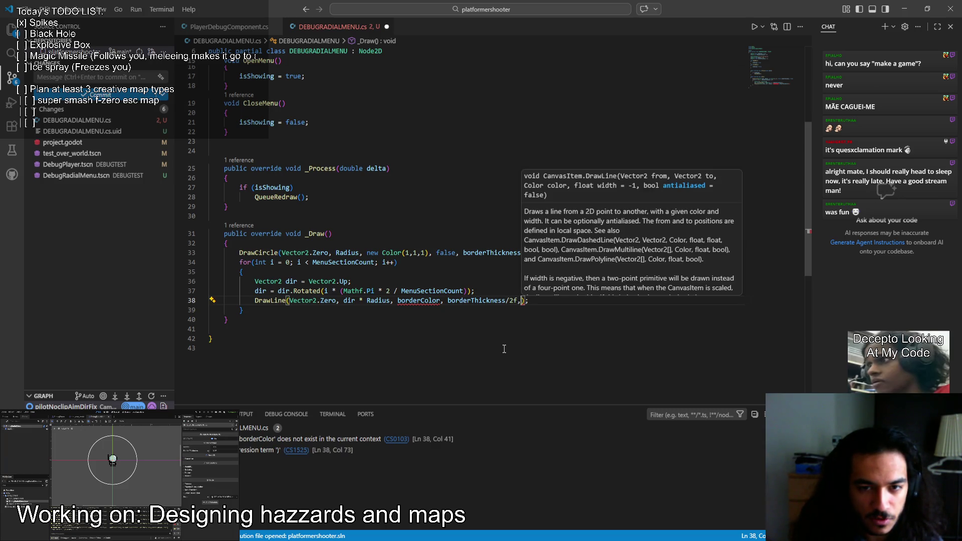
{"action": "type", "text": " antia"}
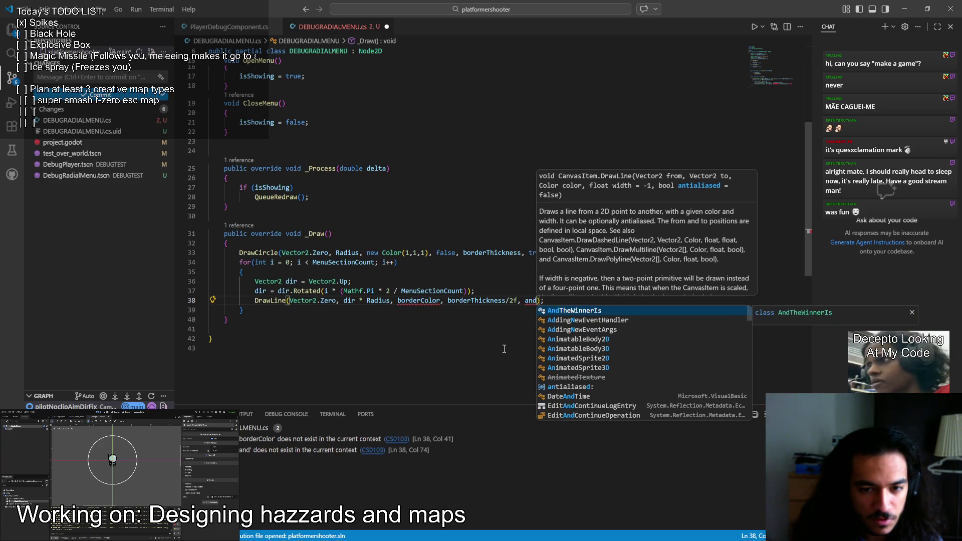
Step: Add antiAliased to DrawLine and use it in place of true in DrawCircle
{"action": "key", "text": "BackSpace"}
{"action": "type", "text": "Aliased"}
{"action": "key", "text": "Escape"}
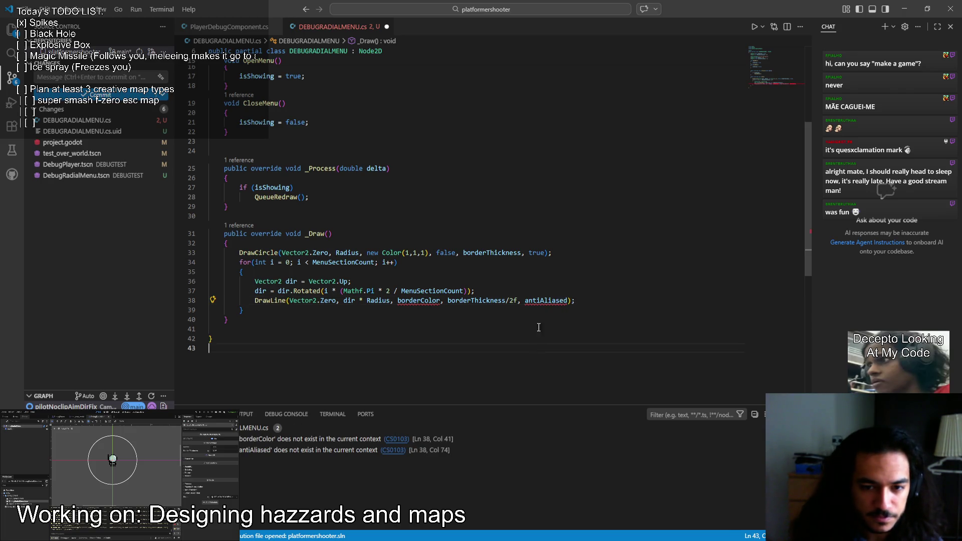
{"action": "key", "text": "ctrl+shift+Left"}
{"action": "key", "text": "ctrl+c"}
{"action": "double_click", "coordinate": [535, 253]}
{"action": "key", "text": "ctrl+v"}
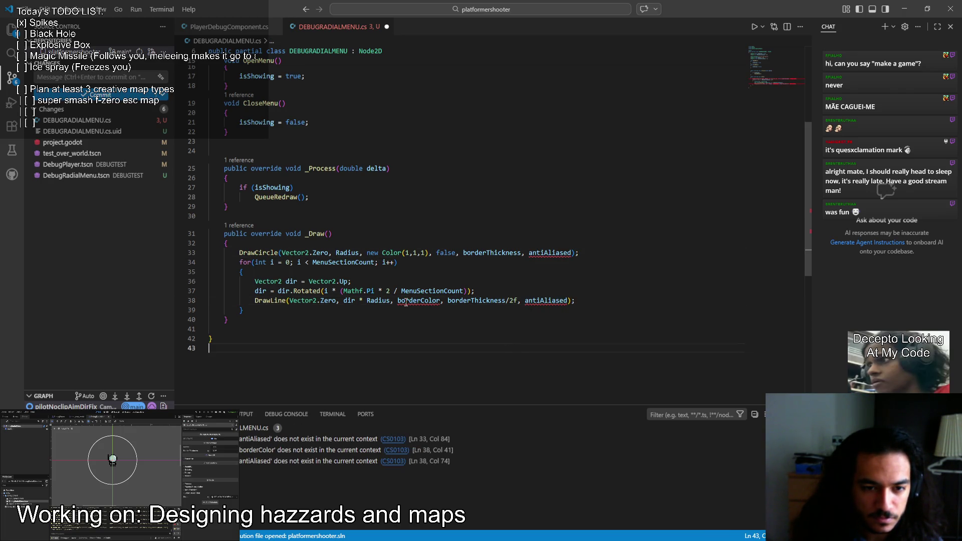
Step: Replace DrawCircle's white new Color(1,1,1) with borderColor
{"action": "double_click", "coordinate": [418, 300]}
{"action": "key", "text": "ctrl+c"}
{"action": "left_click_drag", "start_coordinate": [428, 253], "coordinate": [366, 253]}
{"action": "key", "text": "ctrl+v"}
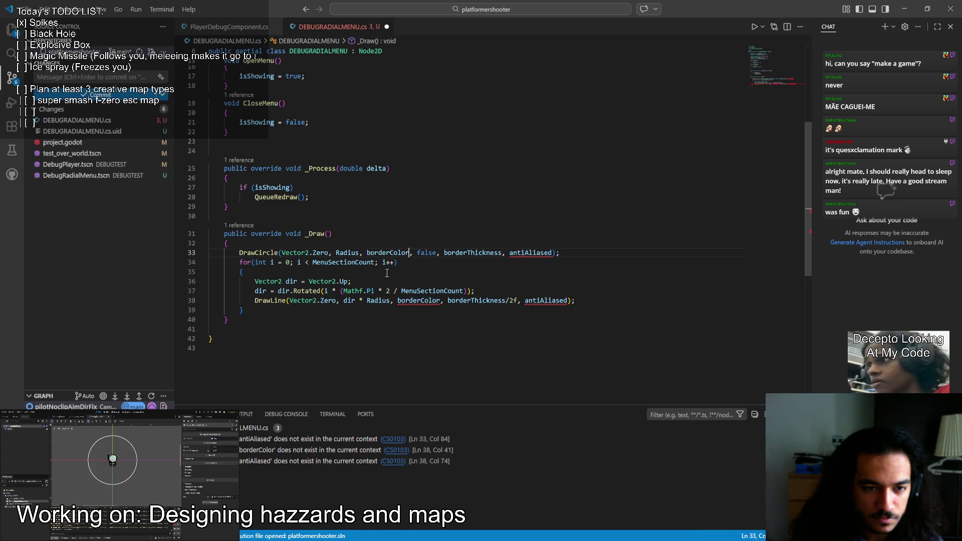
{"action": "double_click", "coordinate": [395, 253]}
{"action": "scroll", "coordinate": [387, 323], "scroll_direction": "up", "scroll_amount": 5}
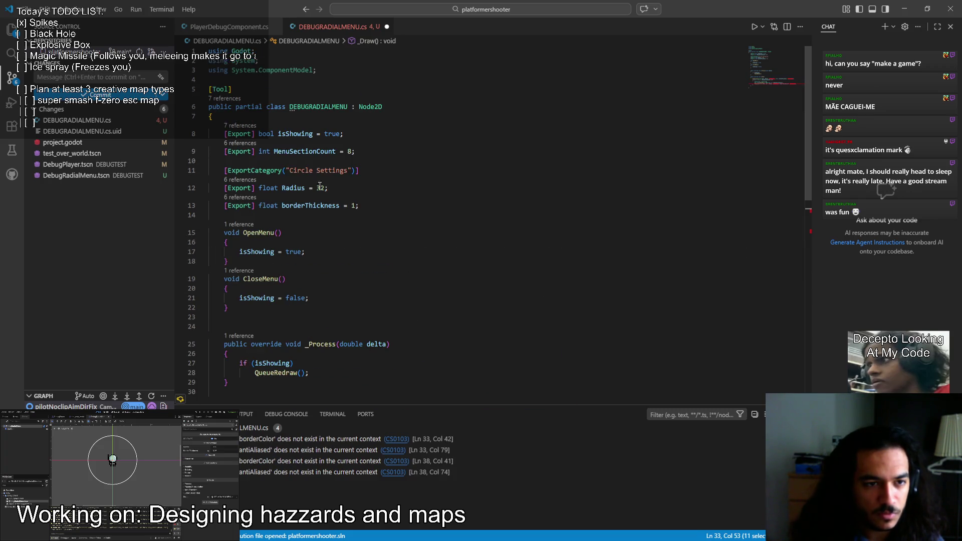
Step: Add [Export] Color borderColor and [Export] bool antiAliased = true fields below borderThickness
{"action": "left_click", "coordinate": [375, 205]}
{"action": "key", "text": "Return"}
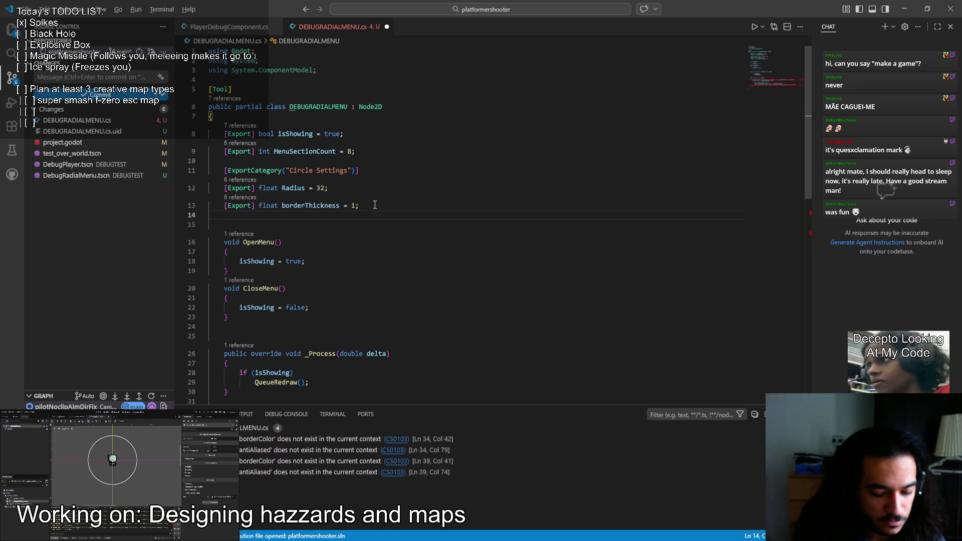
{"action": "type", "text": "[Ex"}
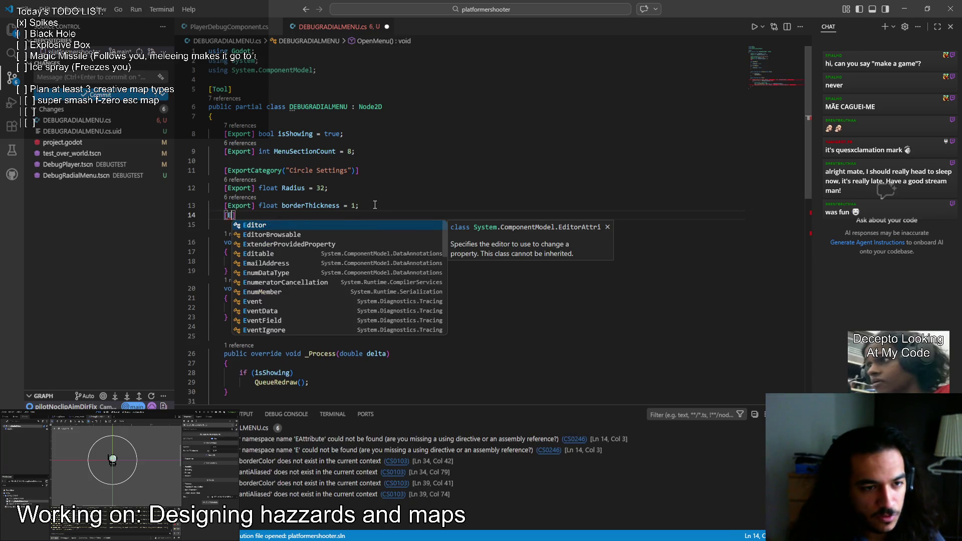
{"action": "type", "text": "port]"}
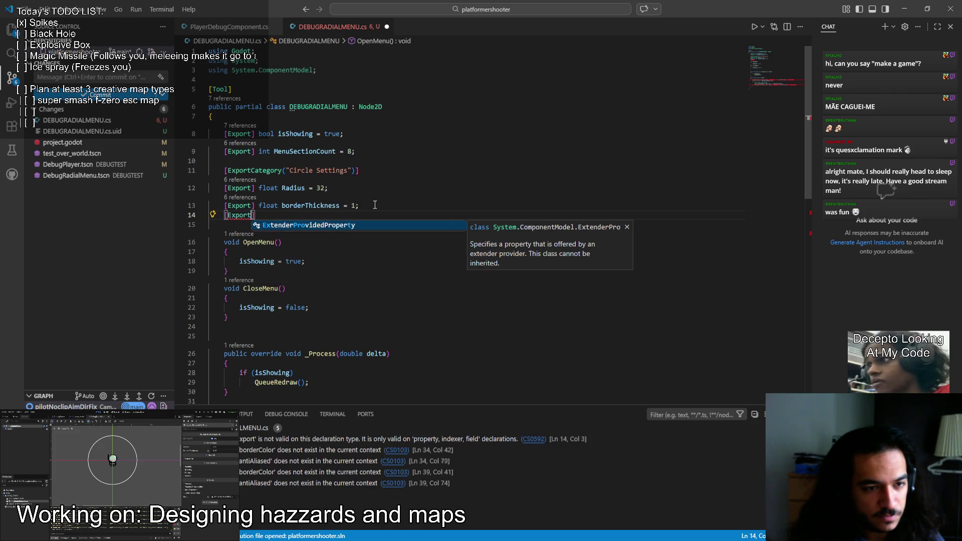
{"action": "type", "text": " Color borderColor"}
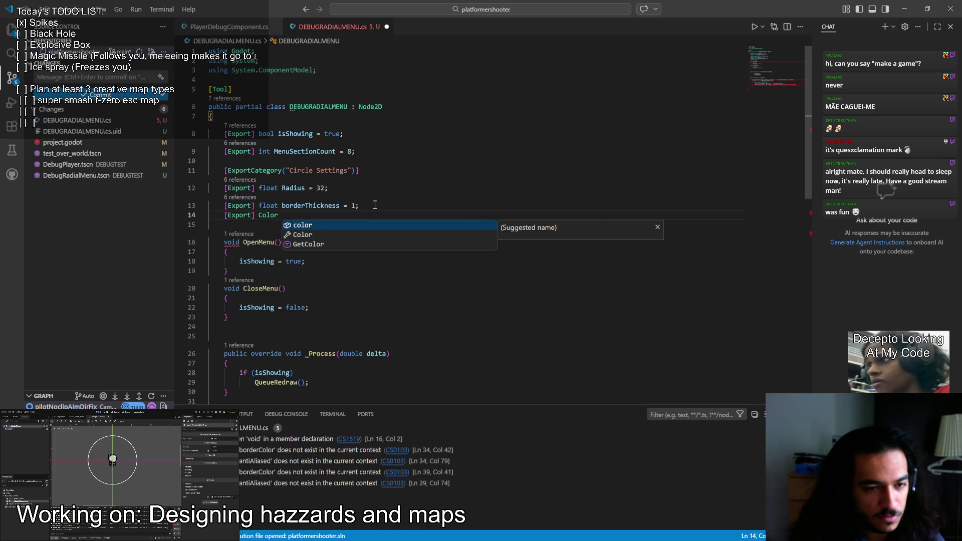
{"action": "type", "text": ";"}
{"action": "key", "text": "Return"}
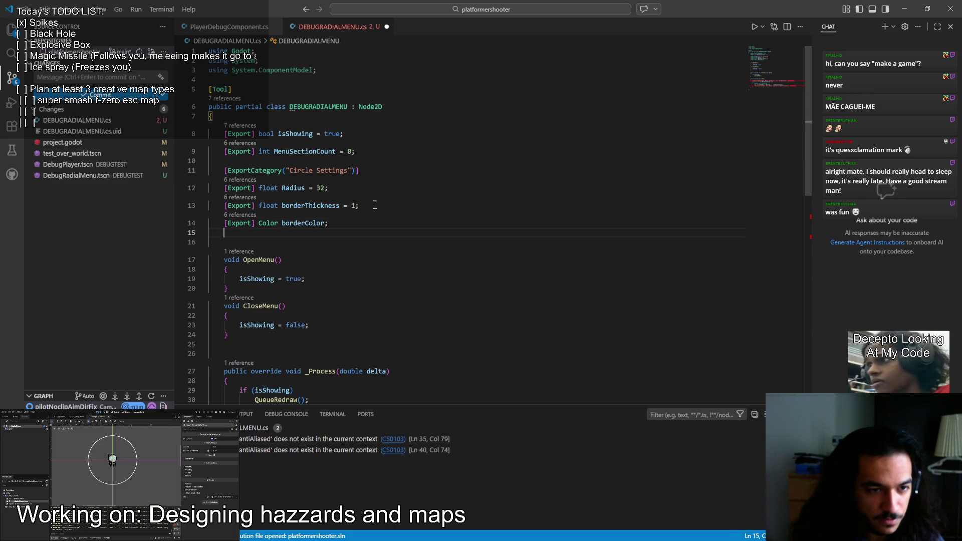
{"action": "type", "text": "[E"}
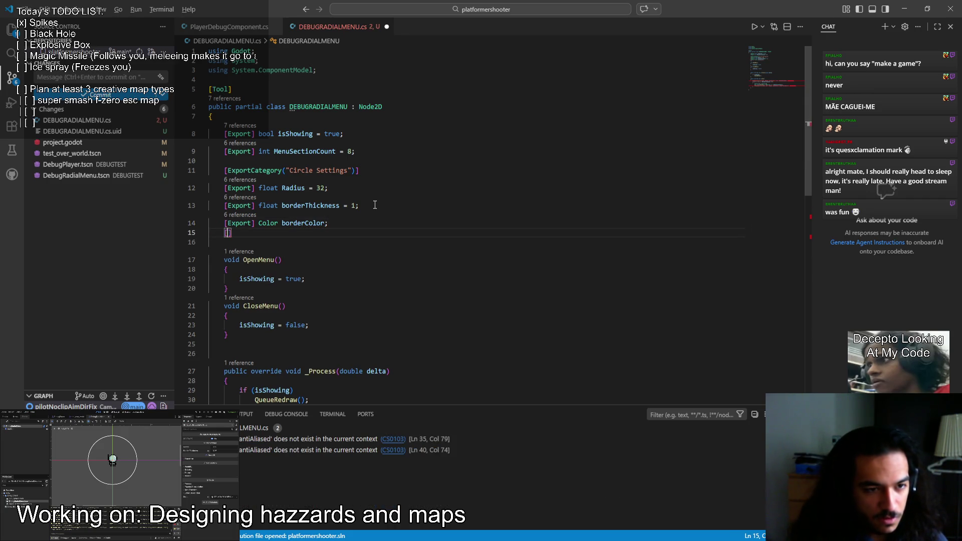
{"action": "type", "text": "xpor"}
{"action": "type", "text": "] bool an"}
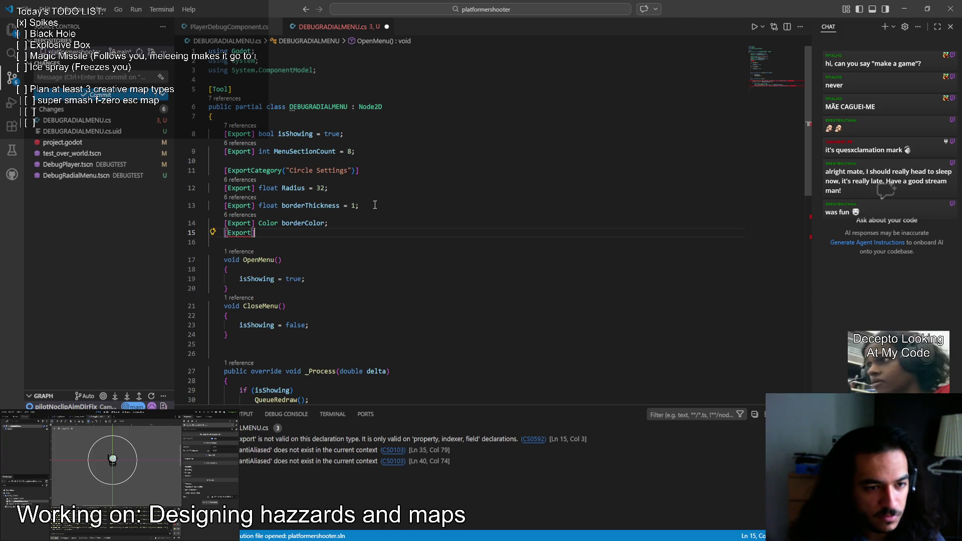
{"action": "type", "text": "ti"}
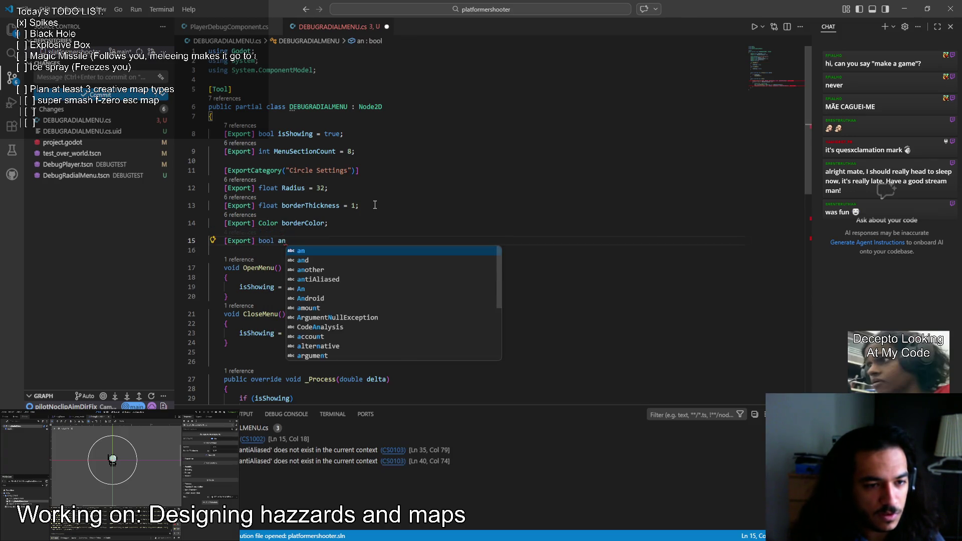
{"action": "key", "text": "Tab"}
{"action": "type", "text": ";"}
{"action": "key", "text": "Left"}
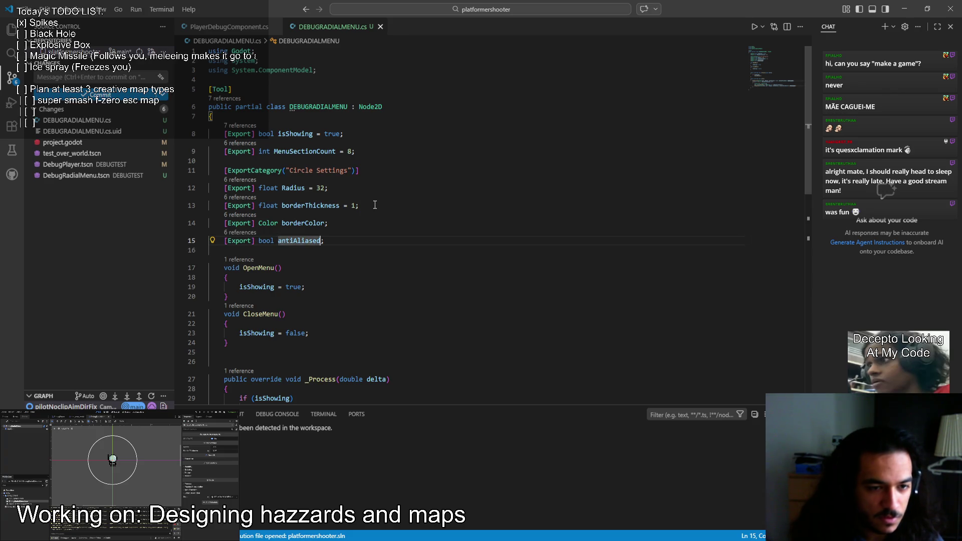
{"action": "type", "text": "= tr"}
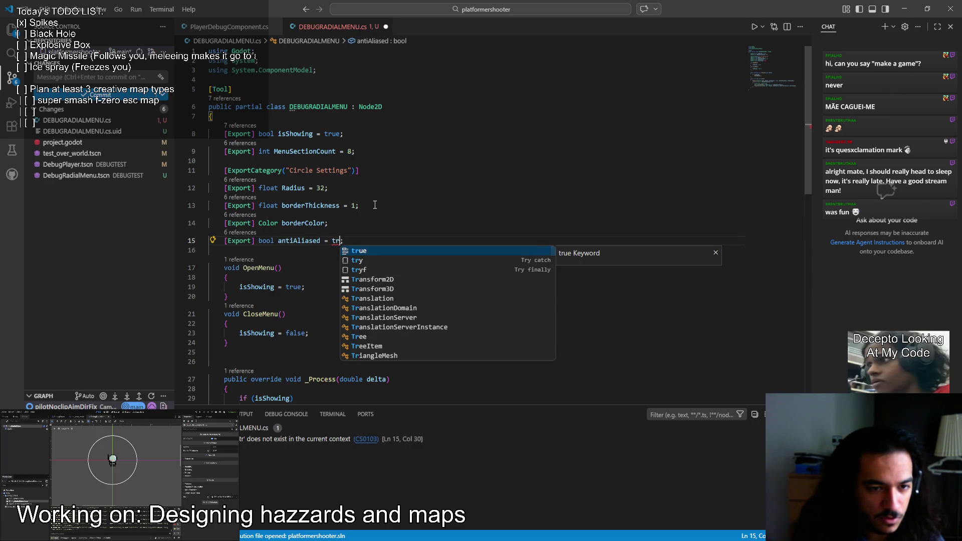
{"action": "key", "text": "Tab"}
Step: Default borderColor to new Color(1, 1, 1)
{"action": "key", "text": "Up"}
{"action": "key", "text": "Left"}
{"action": "type", "text": "= "}
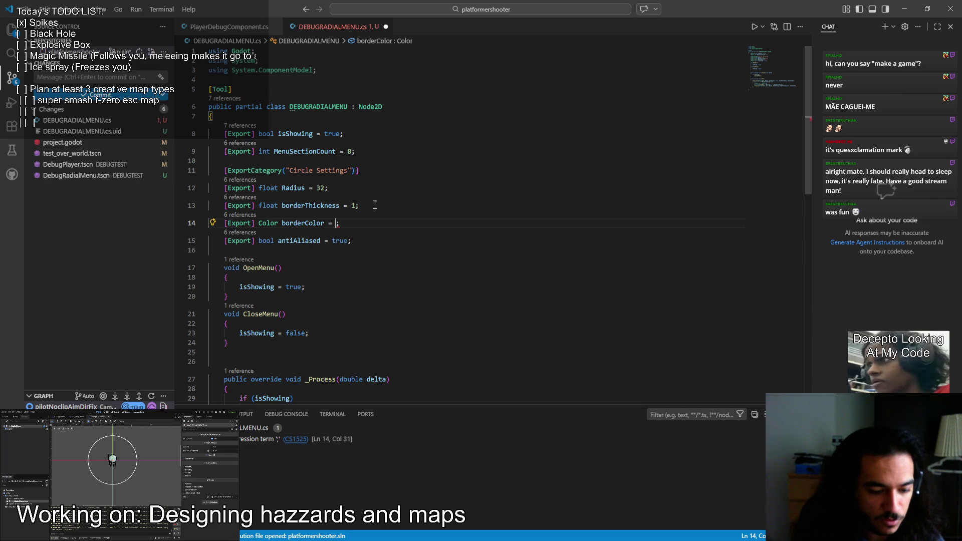
{"action": "type", "text": "new Color("}
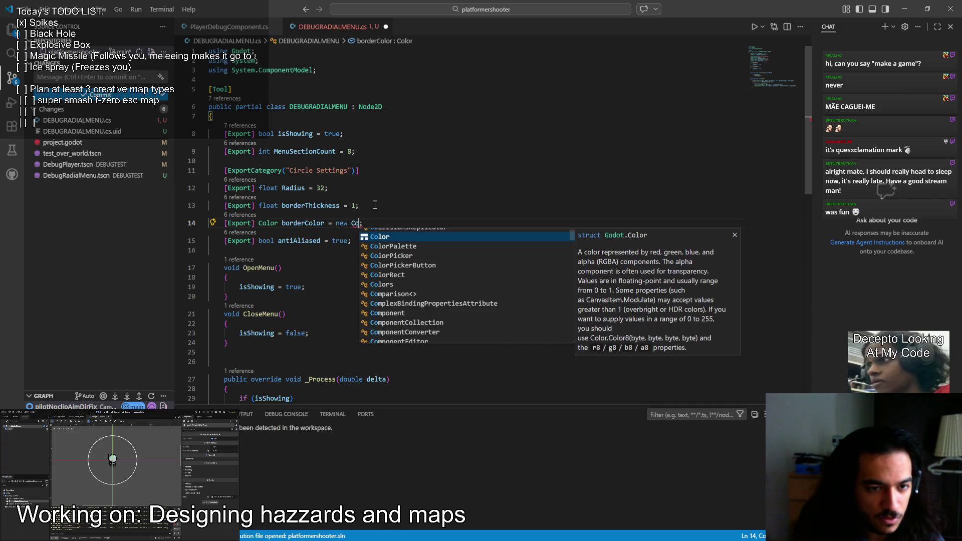
{"action": "type", "text": "1,1,1,"}
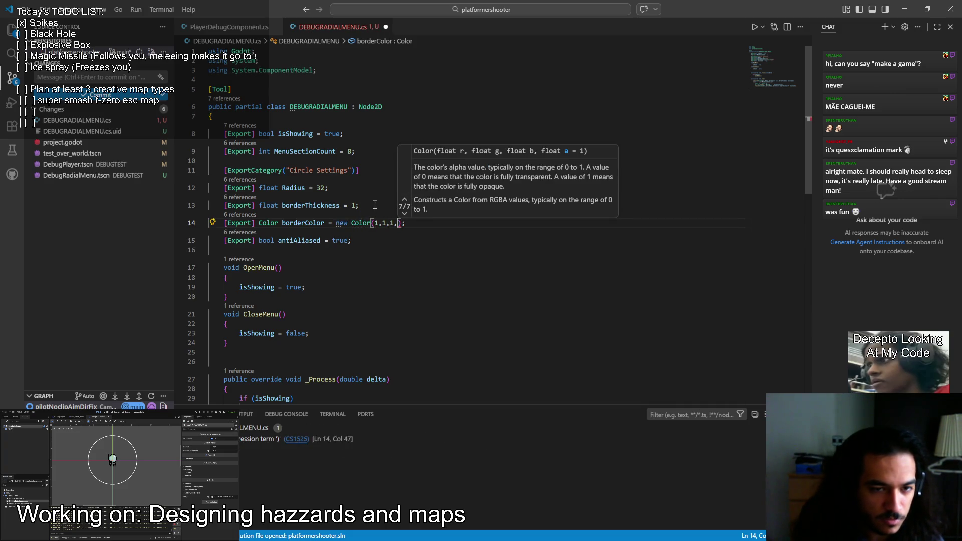
{"action": "key", "text": "BackSpace"}
{"action": "key", "text": "Right"}
{"action": "key", "text": "Right"}
{"action": "scroll", "coordinate": [368, 216], "scroll_direction": "down", "scroll_amount": 5}
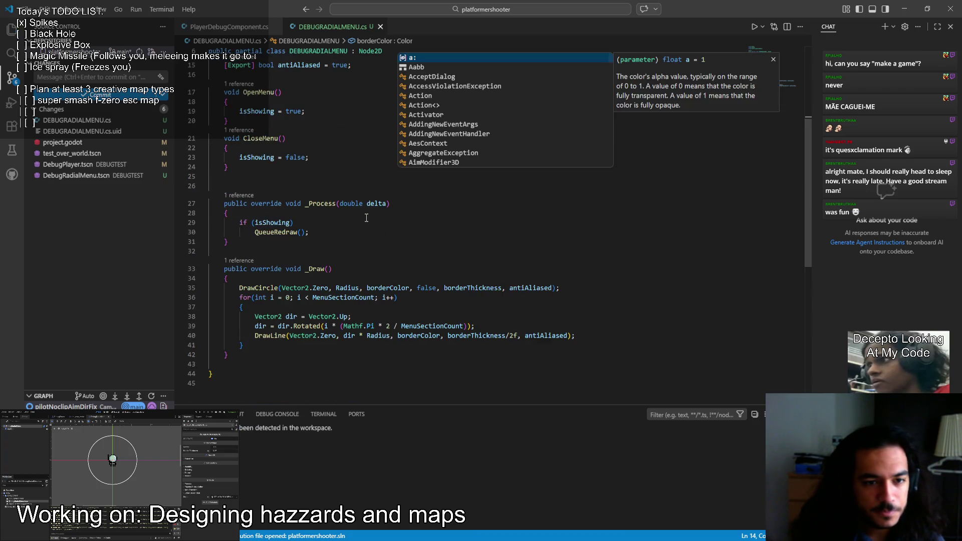
{"action": "left_click", "coordinate": [442, 326]}
{"action": "left_click", "coordinate": [295, 357]}
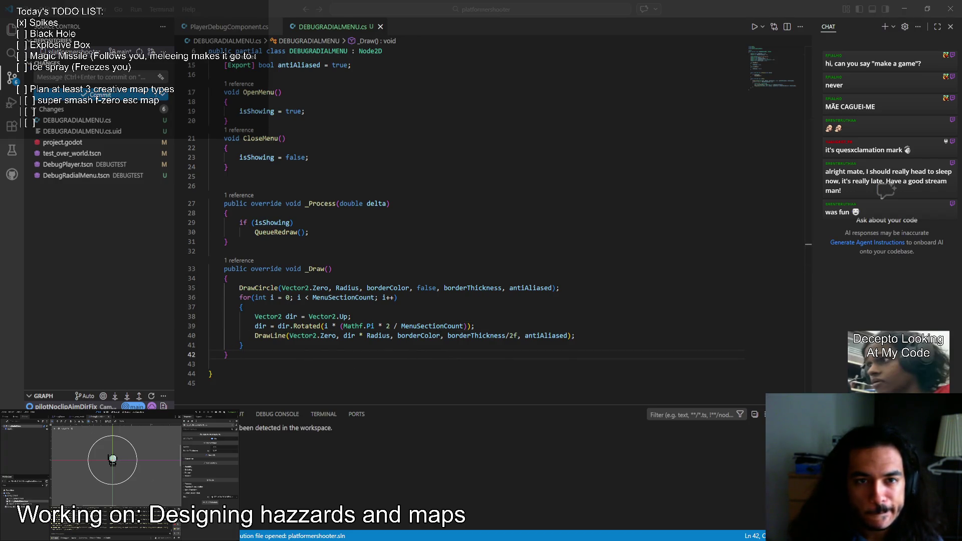
{"action": "scroll", "coordinate": [403, 145], "scroll_direction": "up", "scroll_amount": 3}
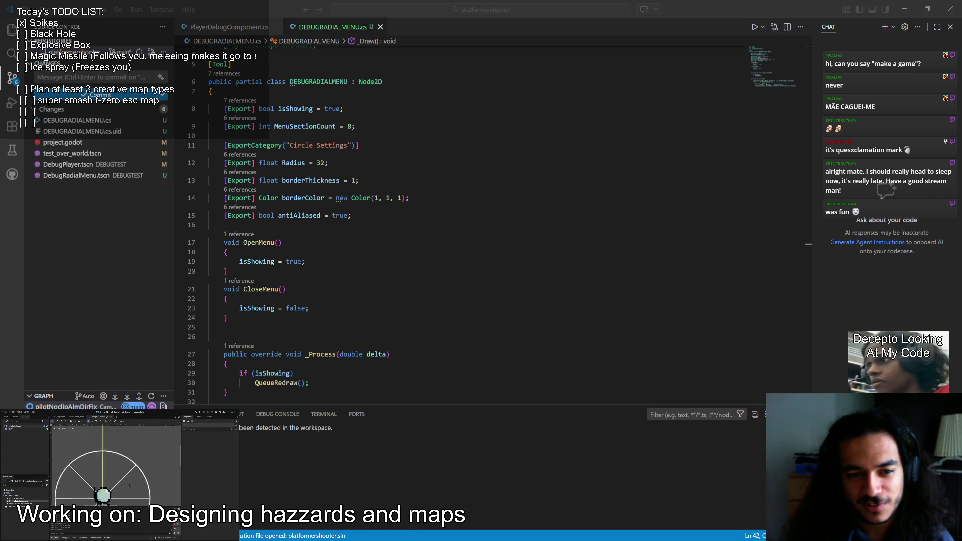
{"action": "scroll", "coordinate": [511, 235], "scroll_direction": "down", "scroll_amount": 6}
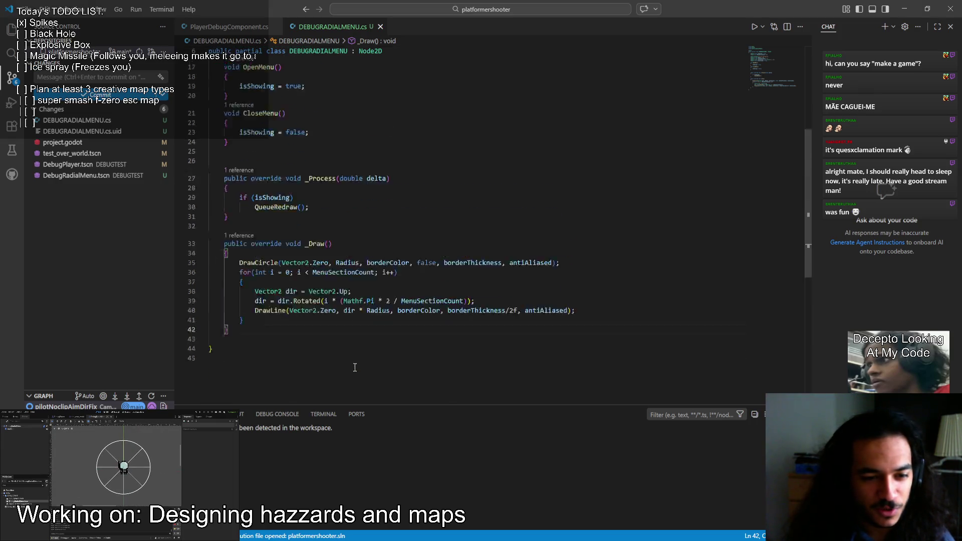
Step: Change the spoke width to borderThickness/1.5f and save the script
{"action": "left_click", "coordinate": [511, 235]}
{"action": "key", "text": "Delete"}
{"action": "type", "text": "1.5"}
{"action": "left_click", "coordinate": [559, 296]}
{"action": "key", "text": "ctrl+s"}
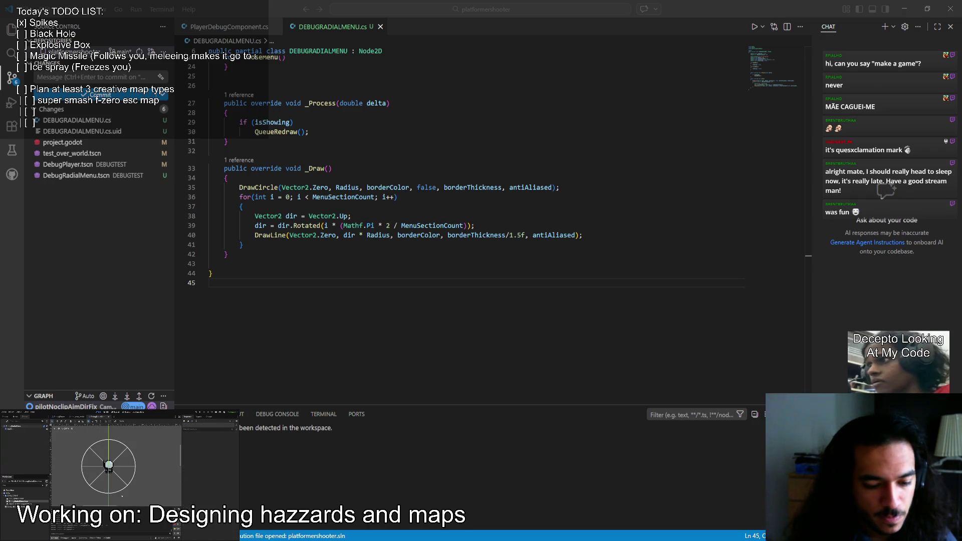
{"action": "left_click", "coordinate": [349, 290]}
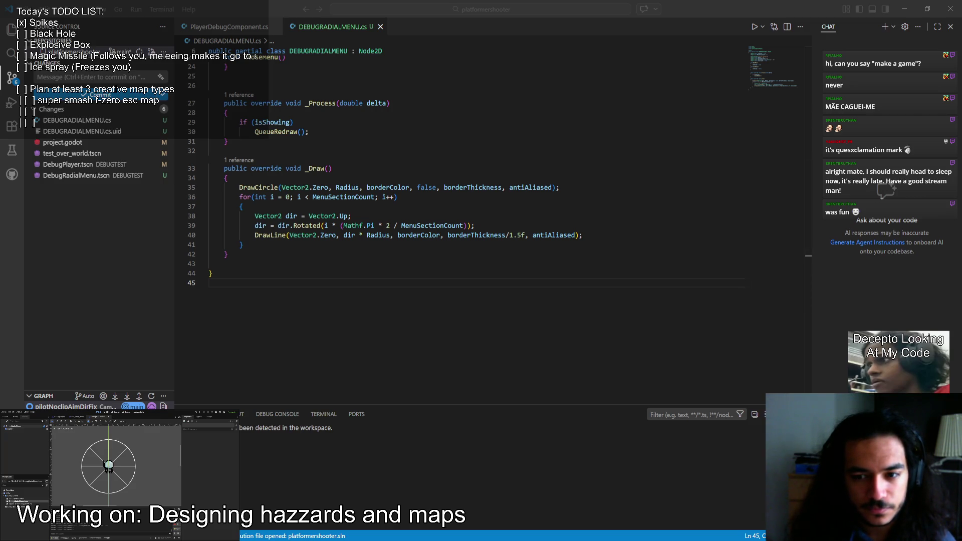
{"action": "key", "text": "alt+Tab"}
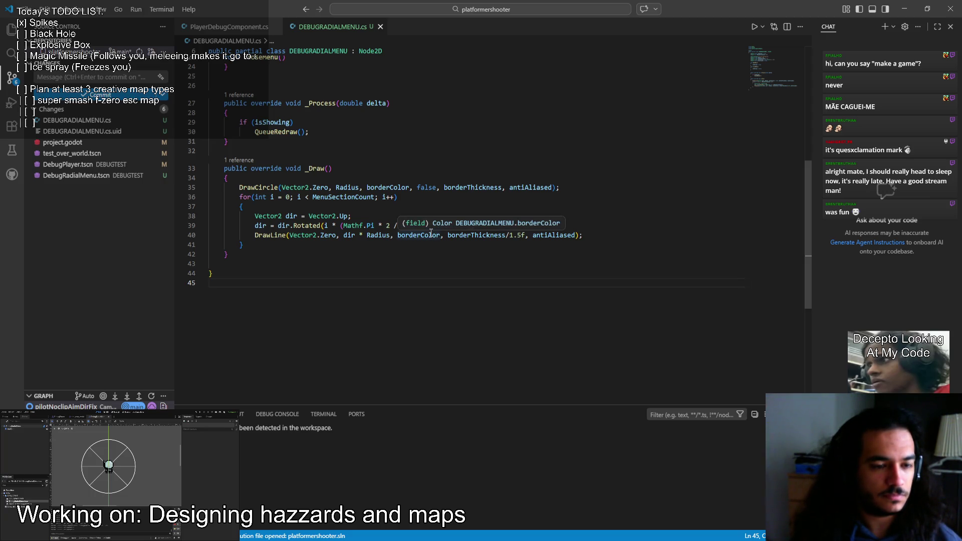
{"action": "left_click", "coordinate": [576, 180]}
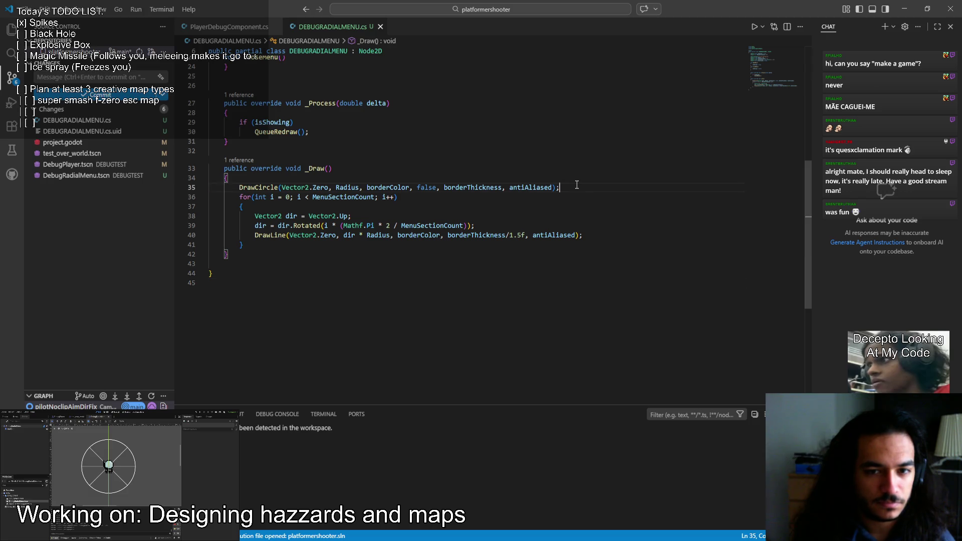
Step: Duplicate the DrawCircle line above the original and set the copy's filled argument to true
{"action": "key", "text": "Return"}
{"action": "type", "text": "D"}
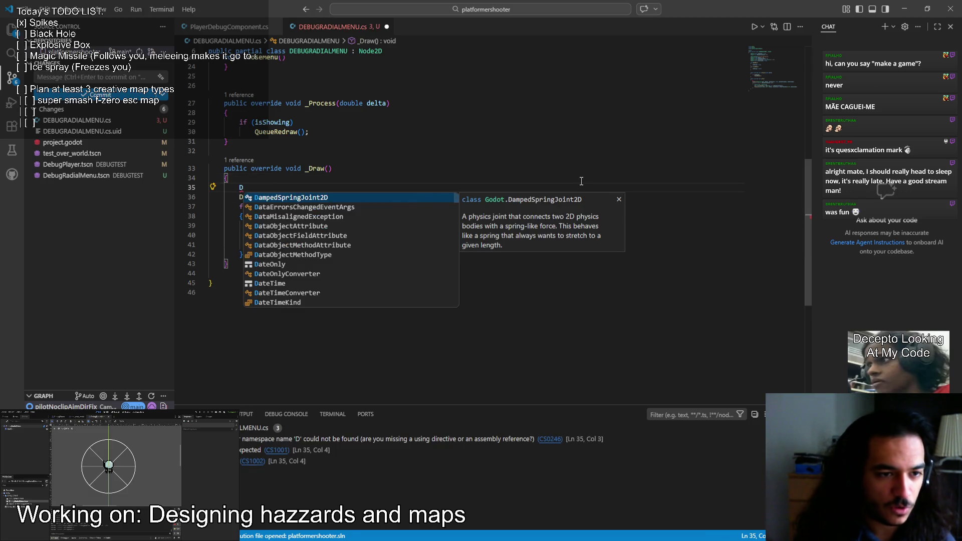
{"action": "key", "text": "Escape"}
{"action": "key", "text": "Down"}
{"action": "key", "text": "Home"}
{"action": "key", "text": "ctrl+shift+Right"}
{"action": "key", "text": "ctrl+shift+Right"}
{"action": "key", "text": "ctrl+shift+Right"}
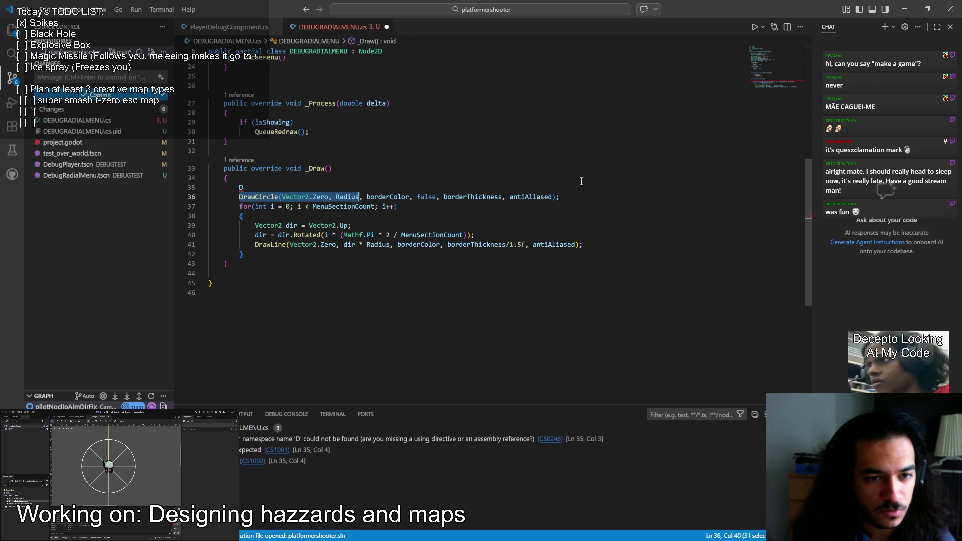
{"action": "key", "text": "ctrl+shift+Right"}
{"action": "key", "text": "ctrl+shift+Right"}
{"action": "key", "text": "ctrl+shift+Right"}
{"action": "key", "text": "Up"}
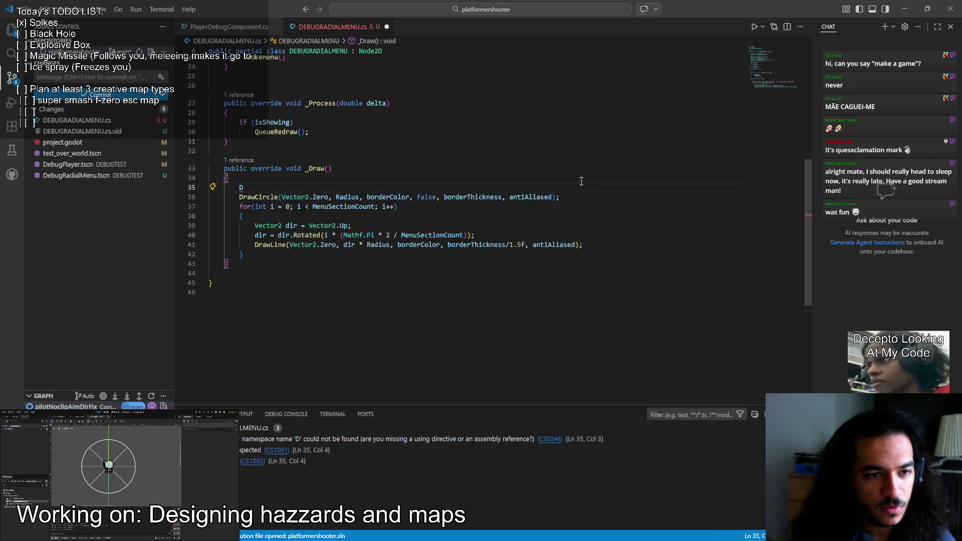
{"action": "key", "text": "BackSpace"}
{"action": "type", "text": "DrawCircle(Vector2.Zero, Radius, borderColor, false, borderThickness, antiAliased);"}
{"action": "double_click", "coordinate": [425, 187]}
{"action": "type", "text": "true"}
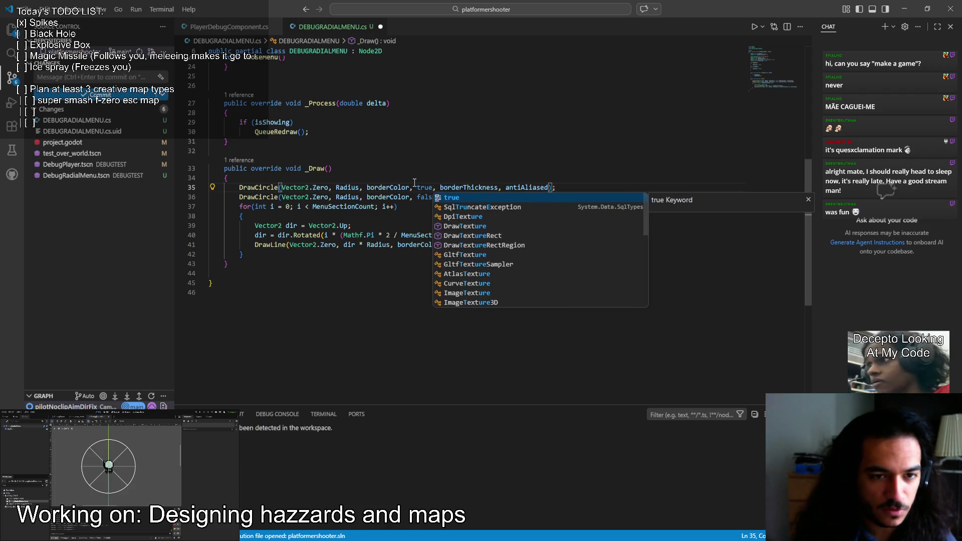
{"action": "key", "text": "ctrl+Left"}
{"action": "key", "text": "ctrl+Left"}
{"action": "key", "text": "ctrl+shift+Right"}
{"action": "scroll", "coordinate": [417, 198], "scroll_direction": "up", "scroll_amount": 5}
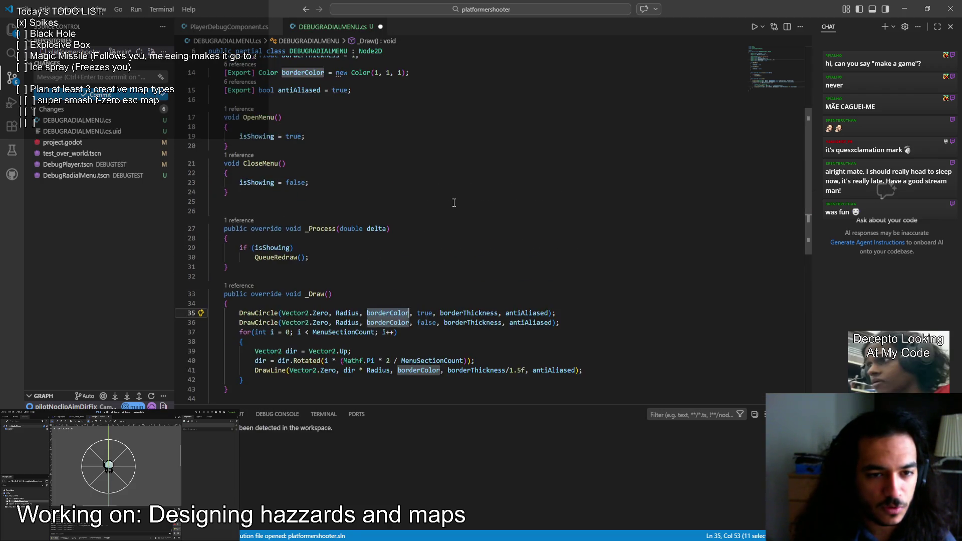
Step: Add an [Export] Color backgroundColor = new Color(1,1,1) line below borderColor
{"action": "left_click", "coordinate": [416, 224]}
{"action": "key", "text": "Return"}
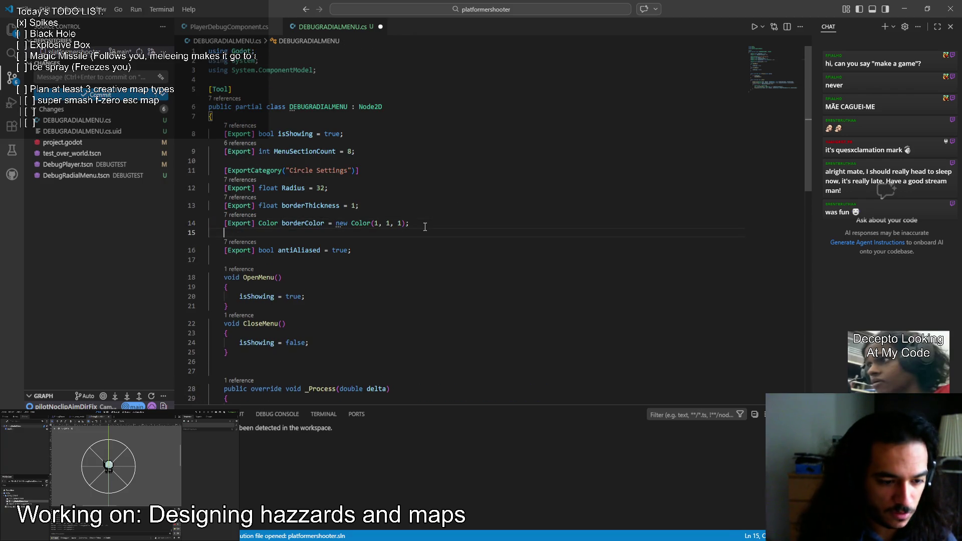
{"action": "type", "text": "[Expor"}
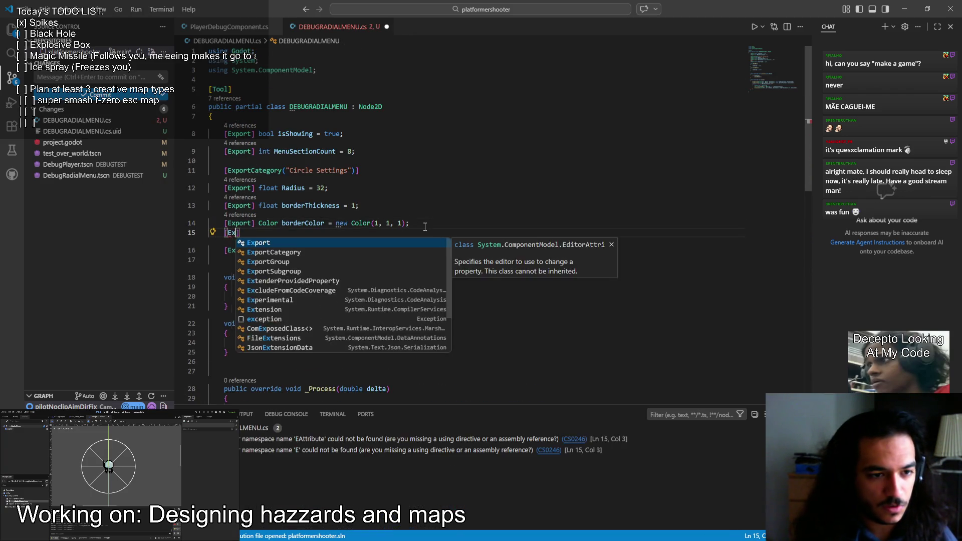
{"action": "type", "text": "t] Cp"}
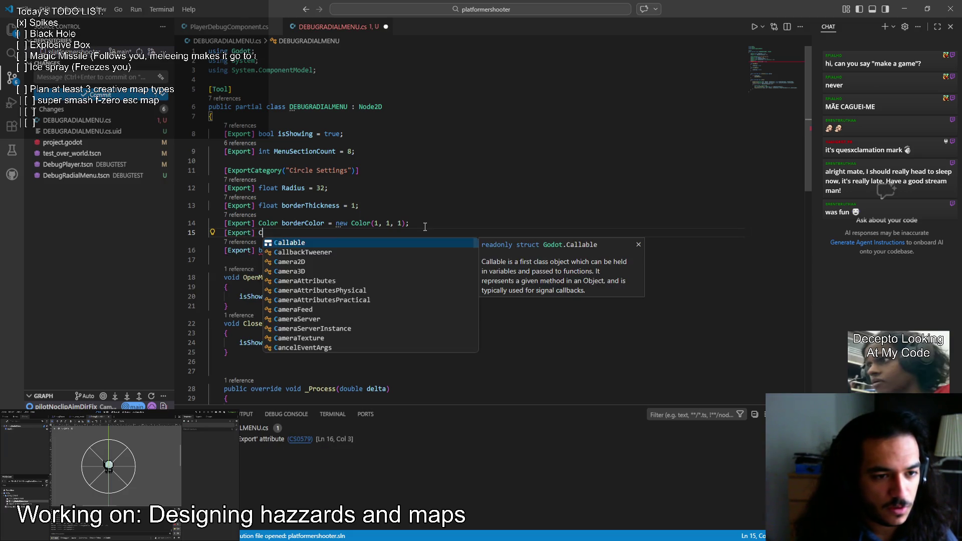
{"action": "key", "text": "BackSpace"}
{"action": "type", "text": "olor "}
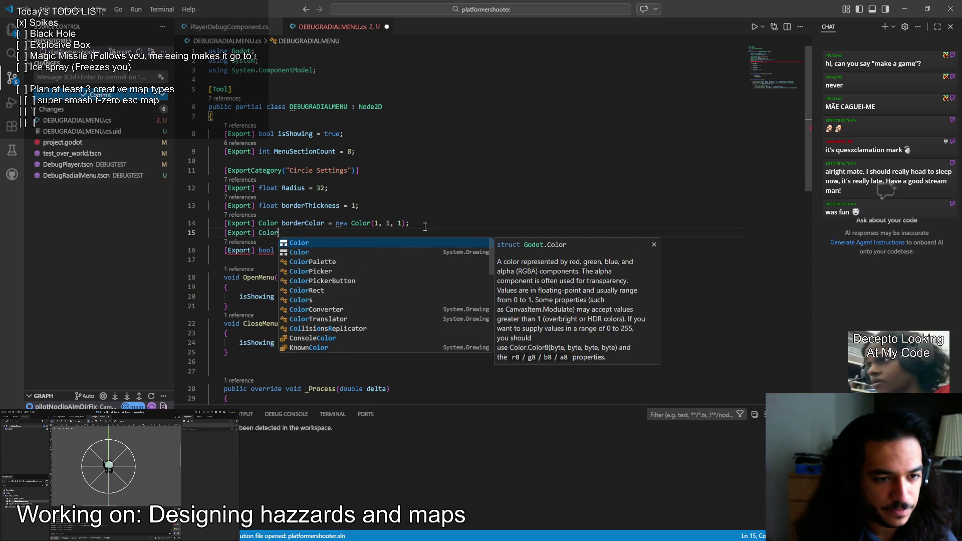
{"action": "type", "text": "ba"}
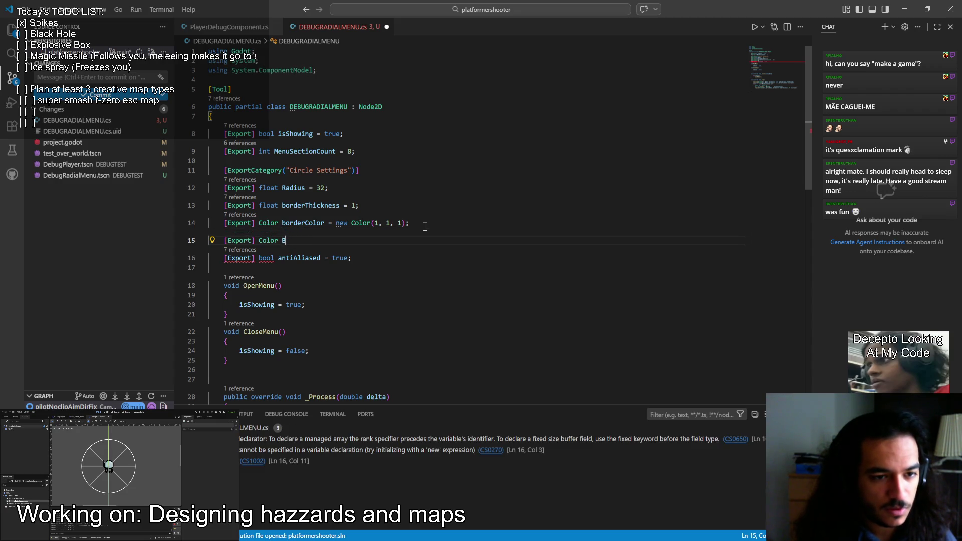
{"action": "type", "text": "ckgroundCOlor"}
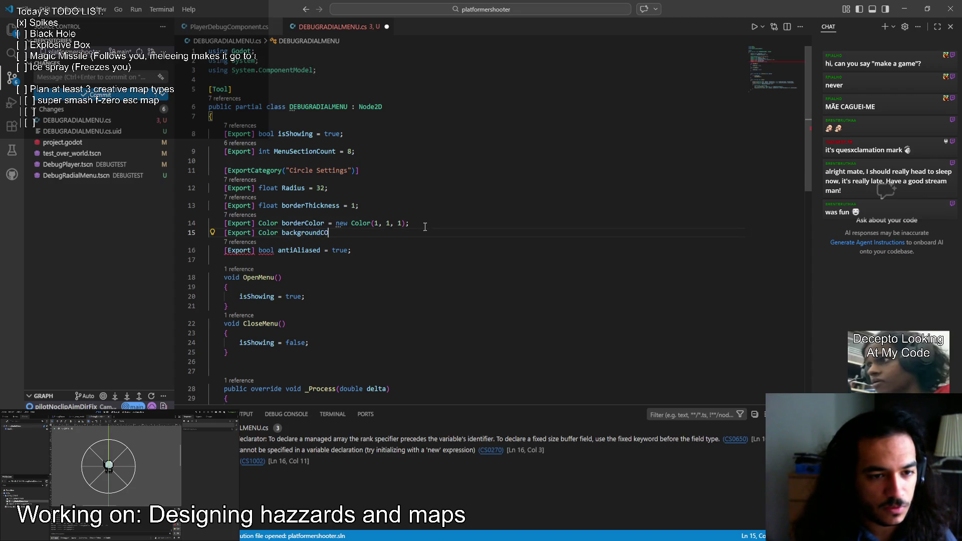
{"action": "type", "text": " ="}
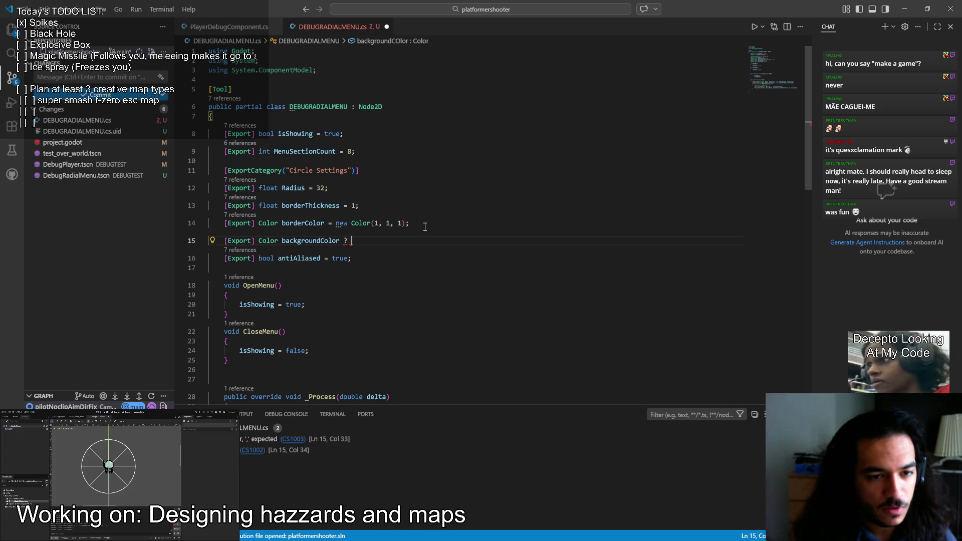
{"action": "type", "text": " new Color"}
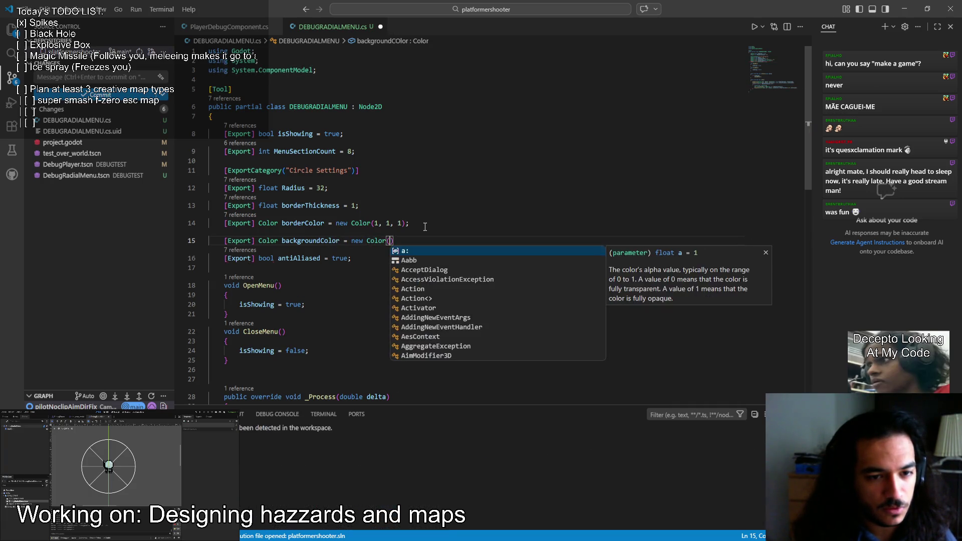
{"action": "type", "text": "(1,1,1"}
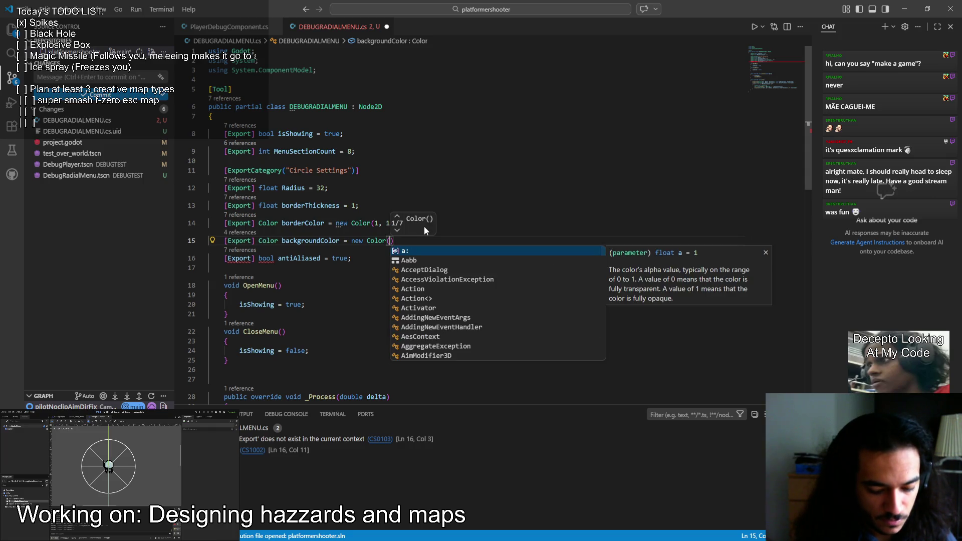
{"action": "key", "text": "Left"}
{"action": "key", "text": "Left"}
{"action": "key", "text": "Left"}
{"action": "key", "text": "Right"}
{"action": "key", "text": "Right"}
{"action": "key", "text": "Right"}
{"action": "key", "text": "Escape"}
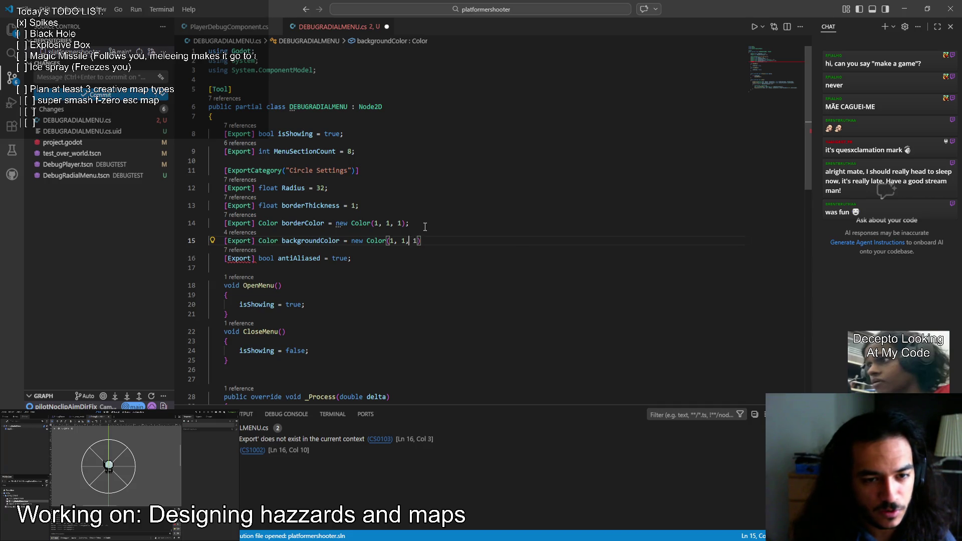
Step: Change all three 1 values in the colour to 0 with multi-cursor, and save
{"action": "key", "text": "ctrl+d"}
{"action": "key", "text": "ctrl+s"}
{"action": "key", "text": "ctrl+d"}
{"action": "key", "text": "ctrl+d"}
{"action": "type", "text": "0"}
{"action": "key", "text": "Escape"}
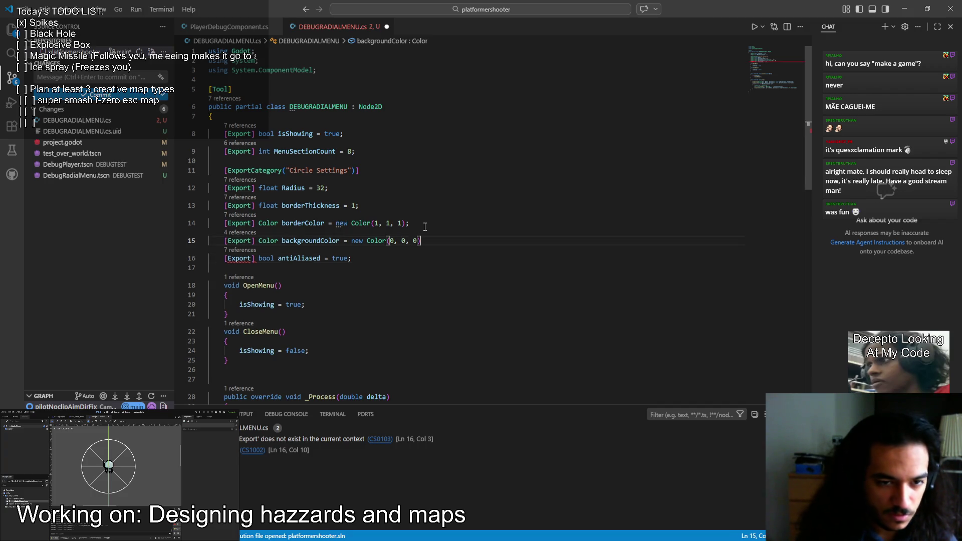
{"action": "key", "text": "ctrl+s"}
{"action": "key", "text": "Down"}
{"action": "key", "text": "Down"}
{"action": "key", "text": "Down"}
{"action": "scroll", "coordinate": [411, 200], "scroll_direction": "down", "scroll_amount": 5}
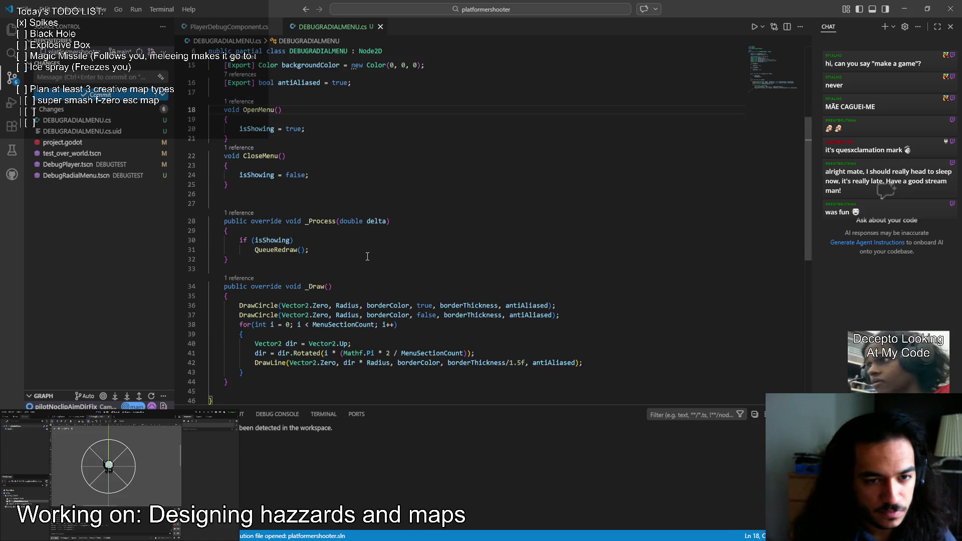
{"action": "scroll", "coordinate": [406, 189], "scroll_direction": "up", "scroll_amount": 4}
Step: Append a 0.5f alpha argument to the backgroundColor colour
{"action": "left_click", "coordinate": [419, 216]}
{"action": "type", "text": ", 0.5"}
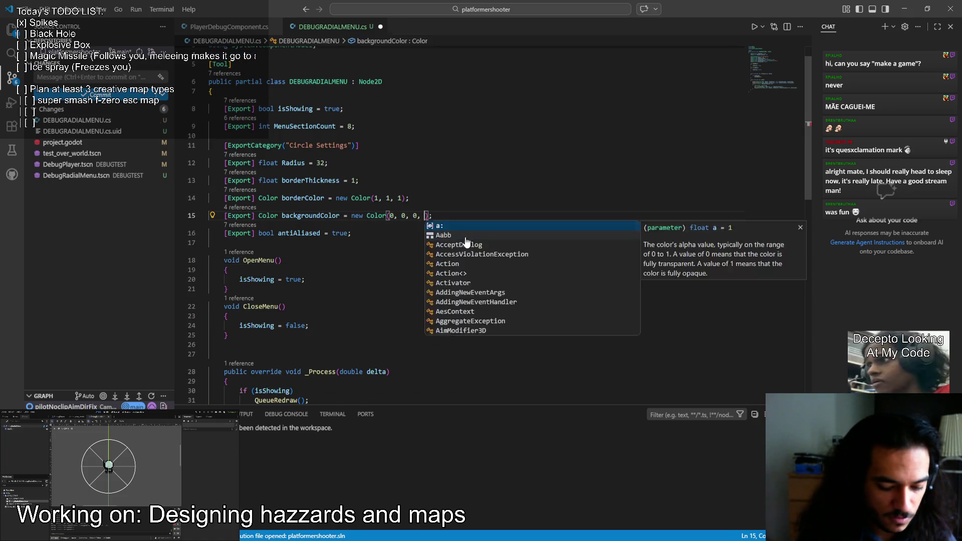
{"action": "type", "text": "f"}
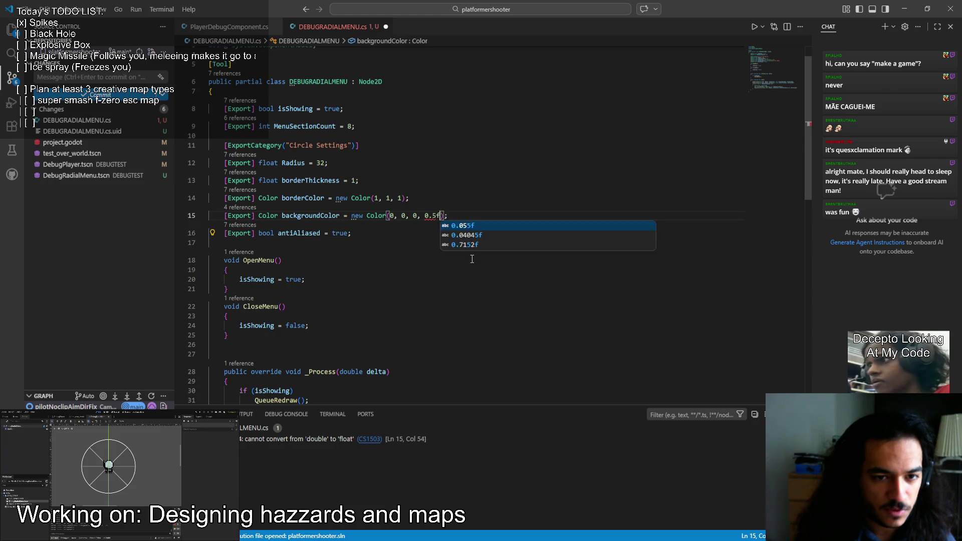
{"action": "key", "text": "Escape"}
{"action": "key", "text": "Down"}
{"action": "key", "text": "Down"}
{"action": "key", "text": "Down"}
Step: Change the three 0 channels to 0.1f, giving Color(0.1f, 0.1f, 0.1f, 0.5f), and save
{"action": "left_click", "coordinate": [394, 216]}
{"action": "type", "text": ".1"}
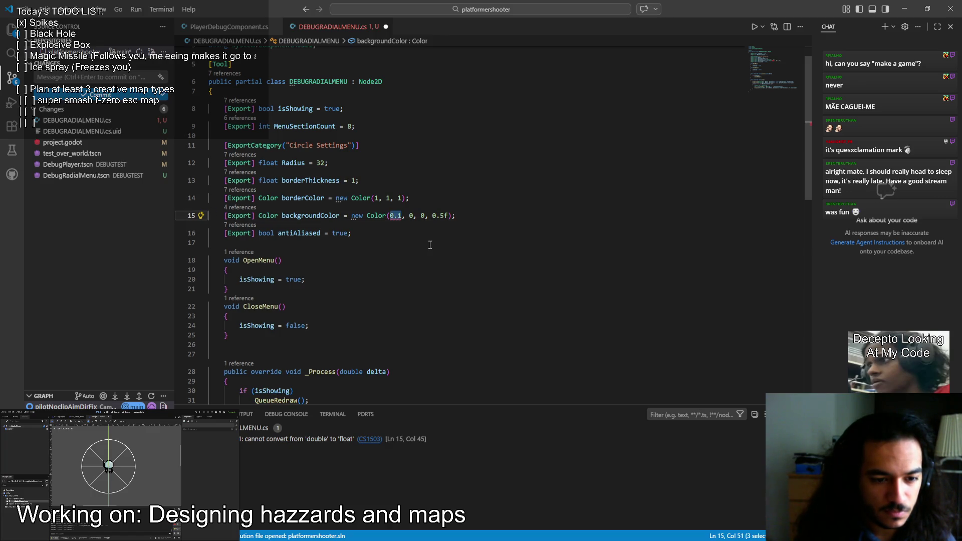
{"action": "type", "text": "f"}
{"action": "key", "text": "Right"}
{"action": "key", "text": "Right"}
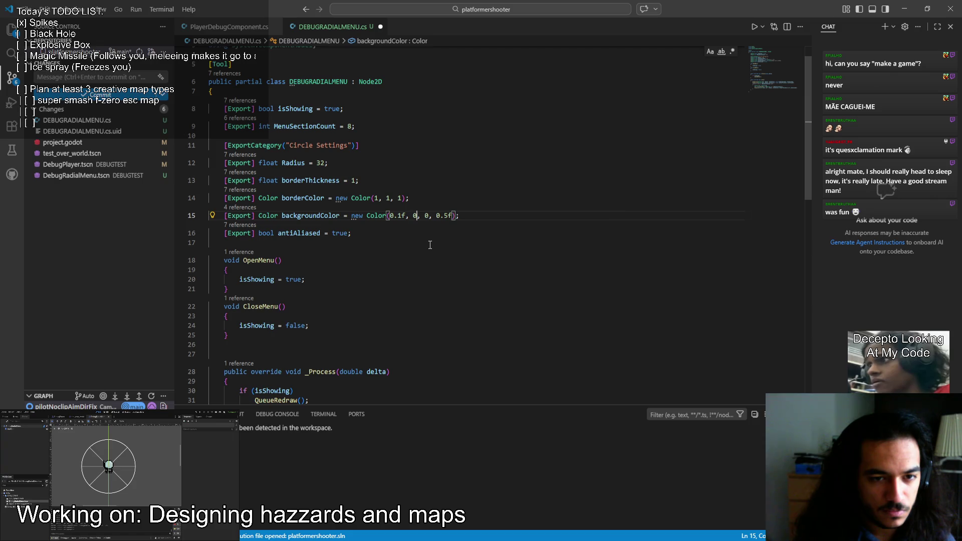
{"action": "key", "text": "ctrl+d"}
{"action": "key", "text": "ctrl+d"}
{"action": "type", "text": "0.1f"}
{"action": "left_click", "coordinate": [419, 261]}
{"action": "key", "text": "ctrl+s"}
{"action": "scroll", "coordinate": [419, 262], "scroll_direction": "down", "scroll_amount": 4}
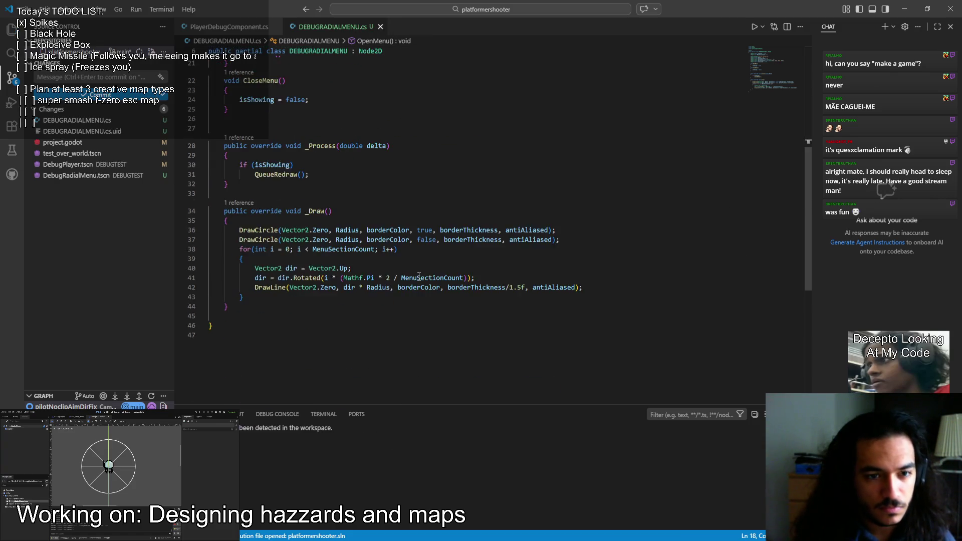
{"action": "scroll", "coordinate": [419, 270], "scroll_direction": "up", "scroll_amount": 3}
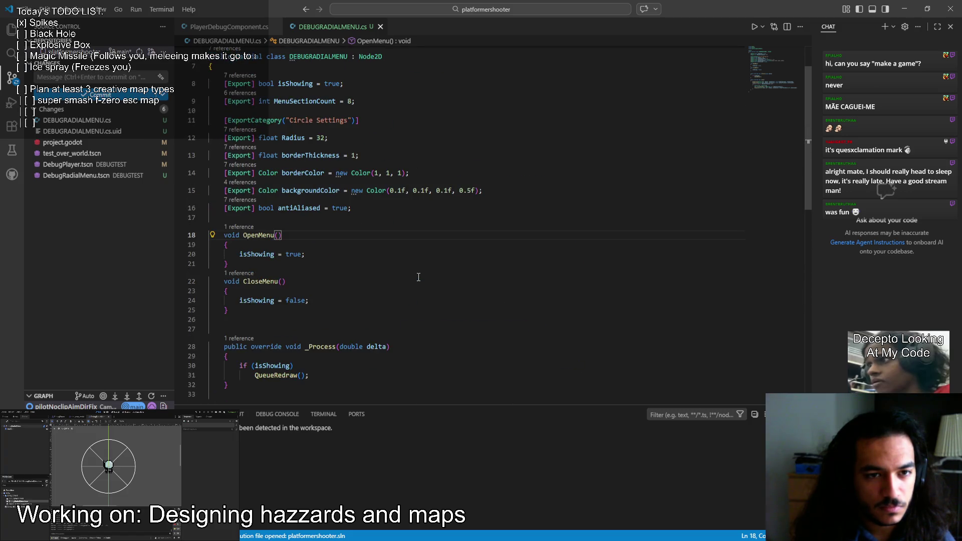
{"action": "double_click", "coordinate": [408, 191]}
{"action": "key", "text": "ctrl+d"}
{"action": "key", "text": "ctrl+d"}
{"action": "left_click", "coordinate": [422, 208]}
{"action": "double_click", "coordinate": [410, 191]}
{"action": "left_click", "coordinate": [429, 244]}
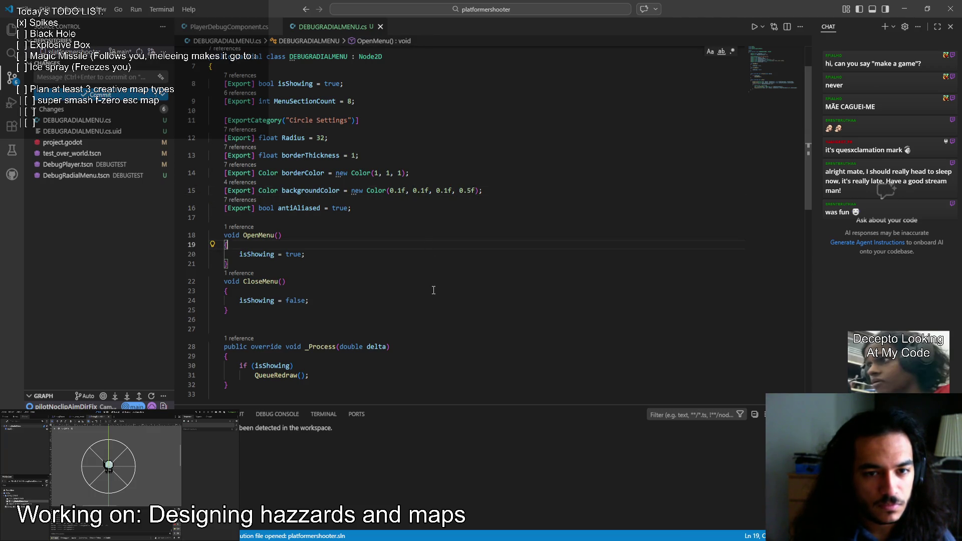
{"action": "scroll", "coordinate": [432, 291], "scroll_direction": "down", "scroll_amount": 10}
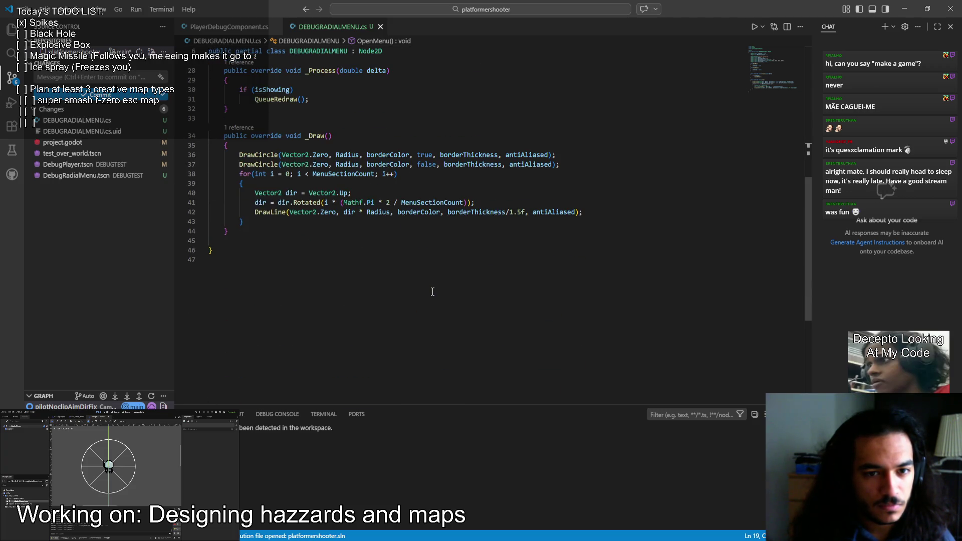
{"action": "key", "text": "alt+Tab"}
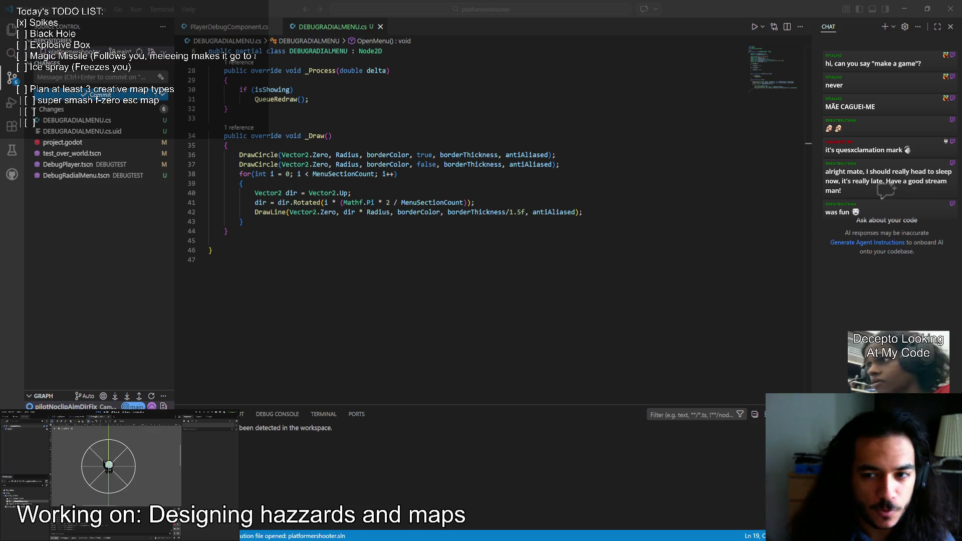
{"action": "scroll", "coordinate": [267, 235], "scroll_direction": "up", "scroll_amount": 9}
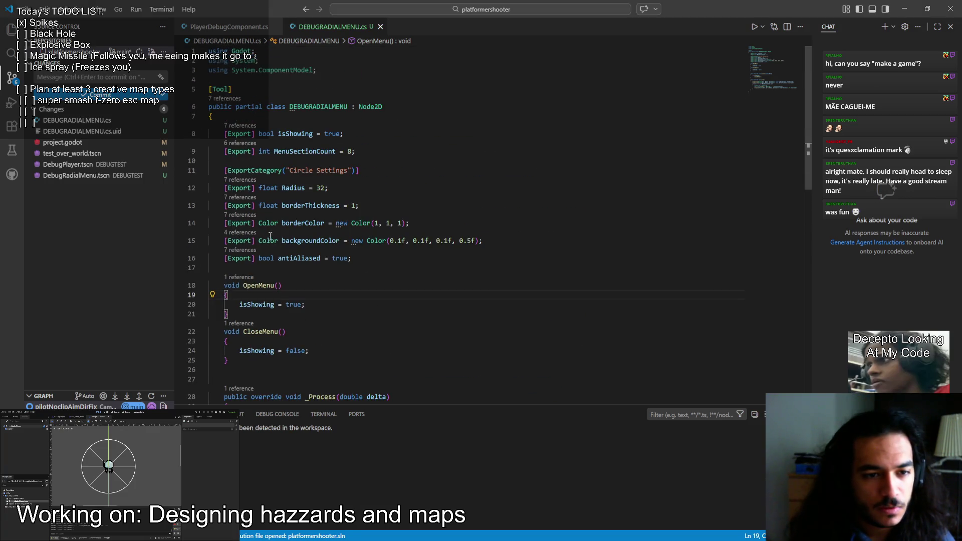
Step: Swap borderColor for backgroundColor in the filled DrawCircle call
{"action": "scroll", "coordinate": [440, 183], "scroll_direction": "down", "scroll_amount": 5}
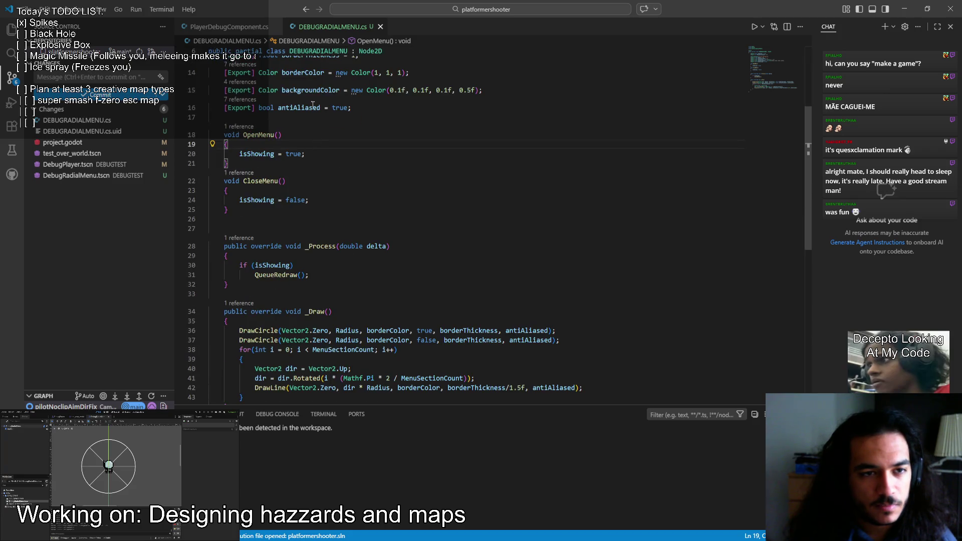
{"action": "double_click", "coordinate": [310, 90]}
{"action": "key", "text": "ctrl+c"}
{"action": "scroll", "coordinate": [359, 277], "scroll_direction": "down", "scroll_amount": 2}
{"action": "double_click", "coordinate": [374, 278]}
{"action": "key", "text": "ctrl+v"}
{"action": "left_click", "coordinate": [445, 318]}
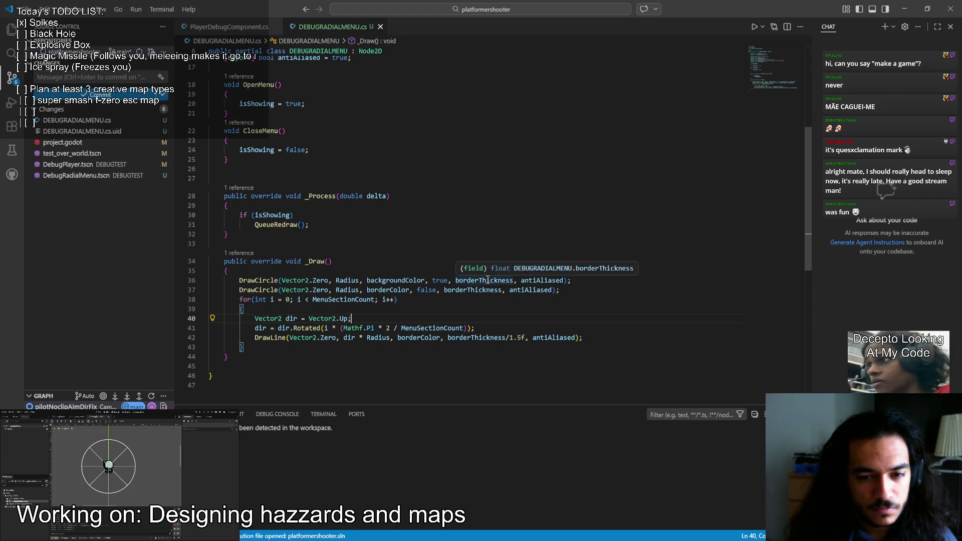
Step: Set the filled circle's width to -1 and antialiasing to false, save, and rebuild in Godot
{"action": "double_click", "coordinate": [488, 280]}
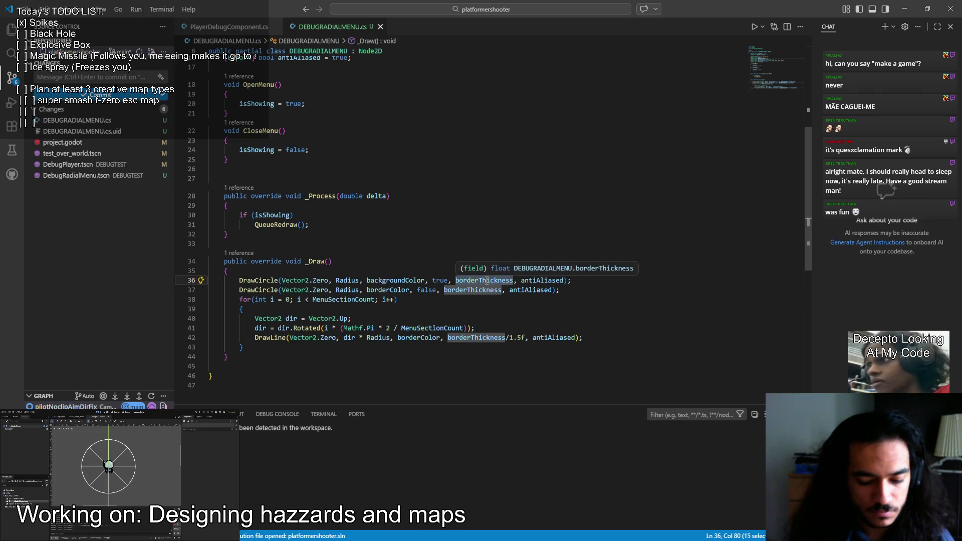
{"action": "type", "text": "0"}
{"action": "double_click", "coordinate": [498, 280]}
{"action": "type", "text": "false"}
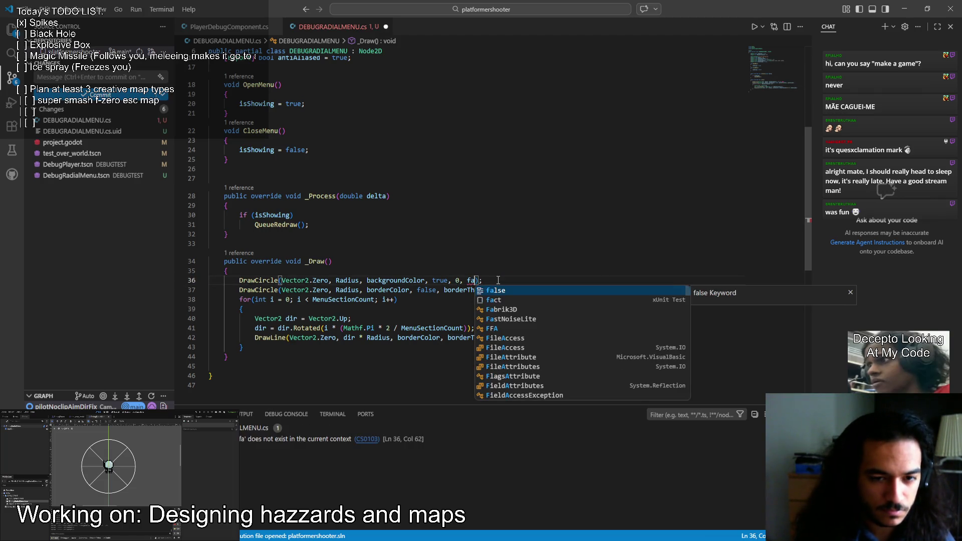
{"action": "left_click", "coordinate": [506, 264]}
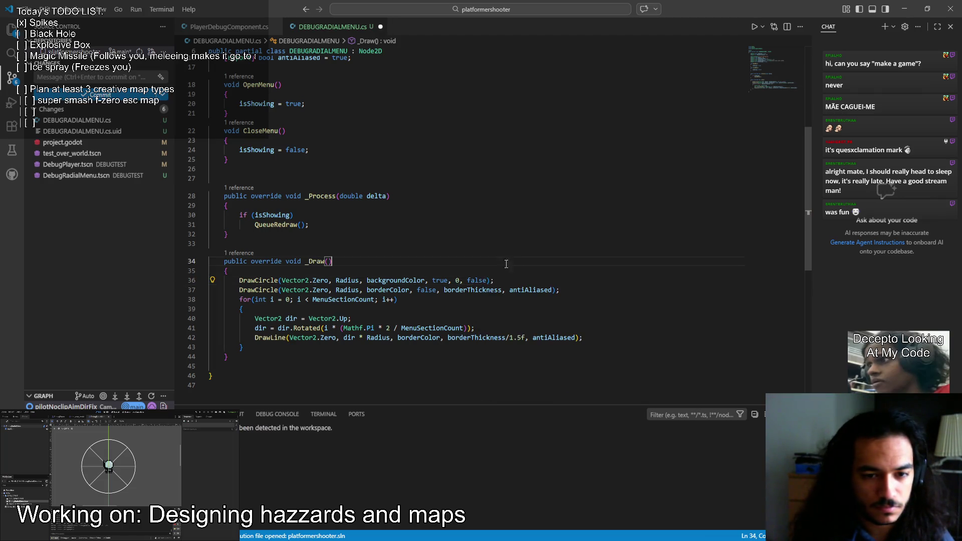
{"action": "double_click", "coordinate": [458, 280]}
{"action": "type", "text": "-1"}
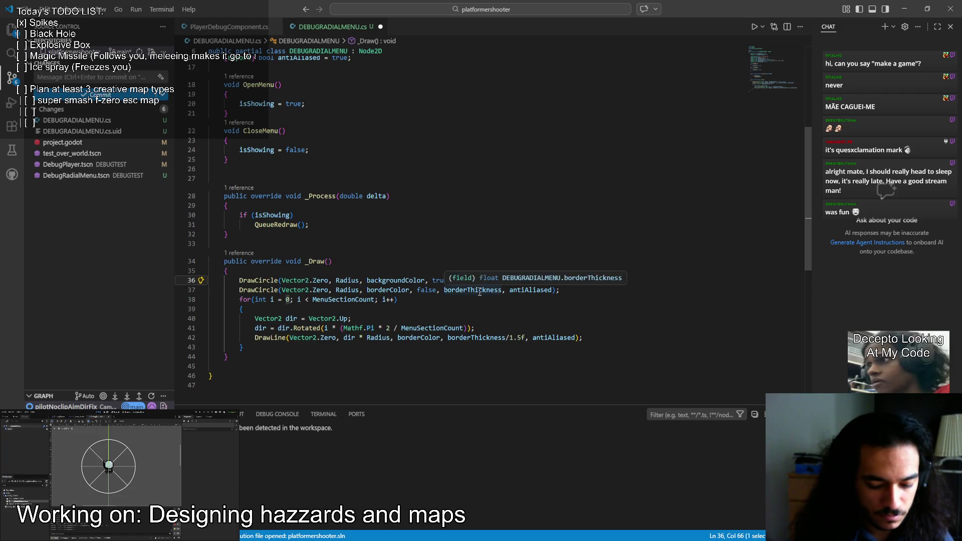
{"action": "left_click", "coordinate": [460, 300]}
{"action": "key", "text": "ctrl+s"}
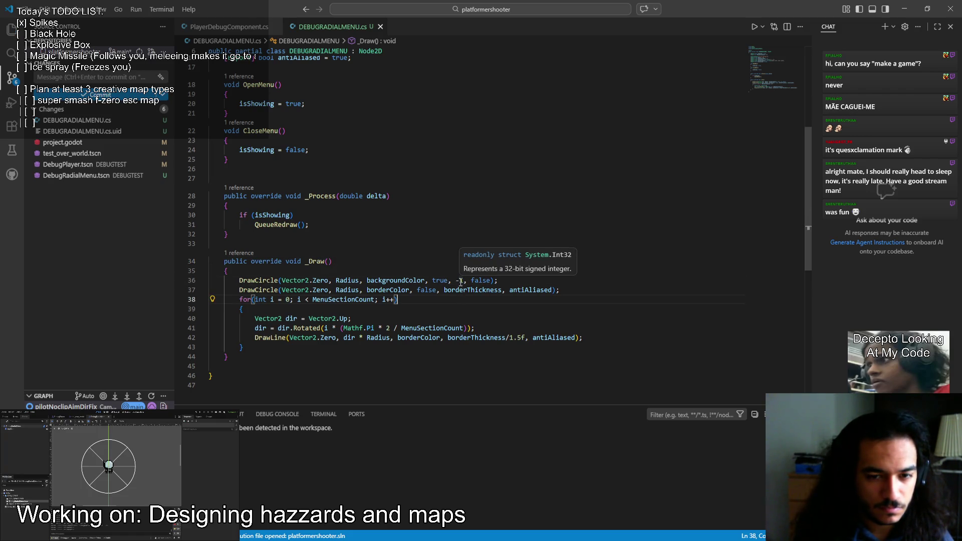
{"action": "key", "text": "alt+Tab"}
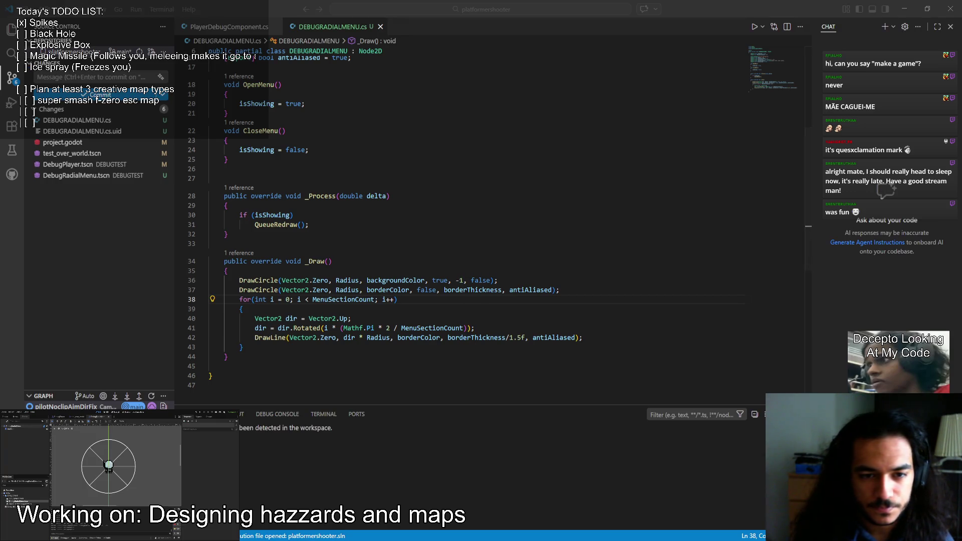
{"action": "key", "text": "F5"}
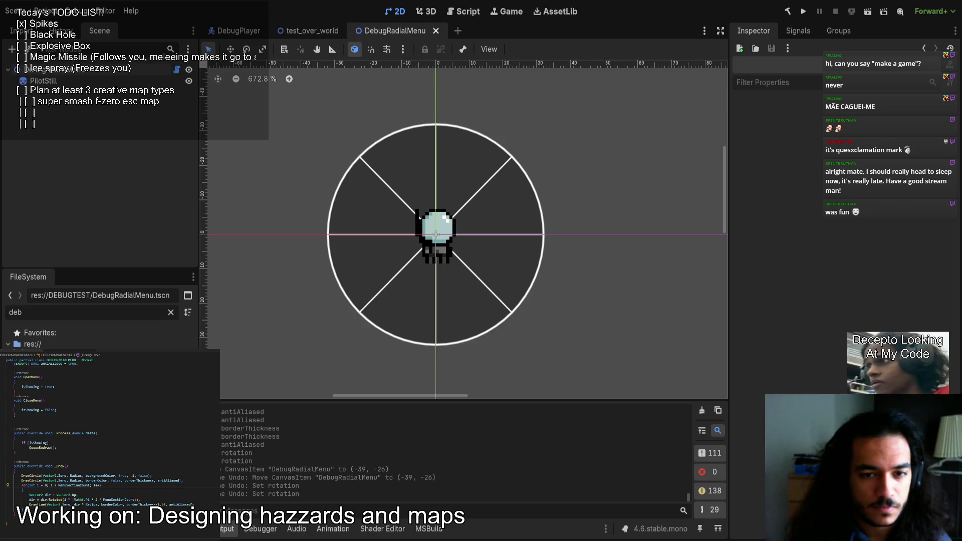
Step: Toggle the DebugRadialMenu root node's Is Showing property, save the scene, and build
{"action": "scroll", "coordinate": [131, 483], "scroll_direction": "down", "scroll_amount": 3}
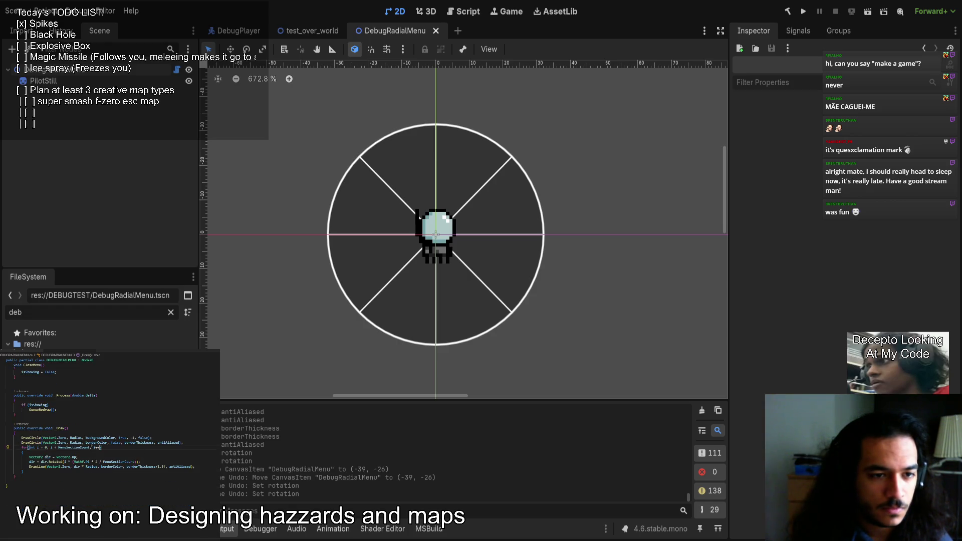
{"action": "key", "text": "Return"}
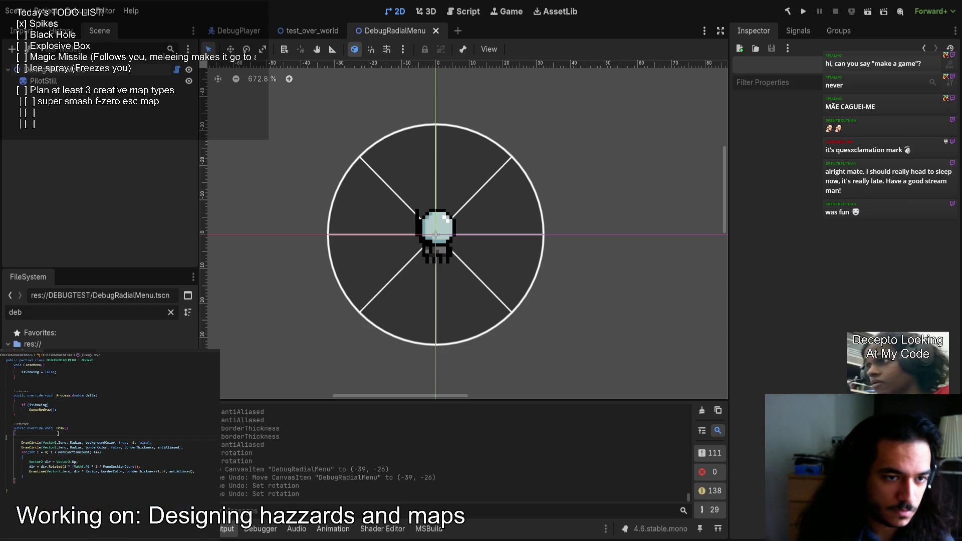
{"action": "scroll", "coordinate": [58, 433], "scroll_direction": "up", "scroll_amount": 5}
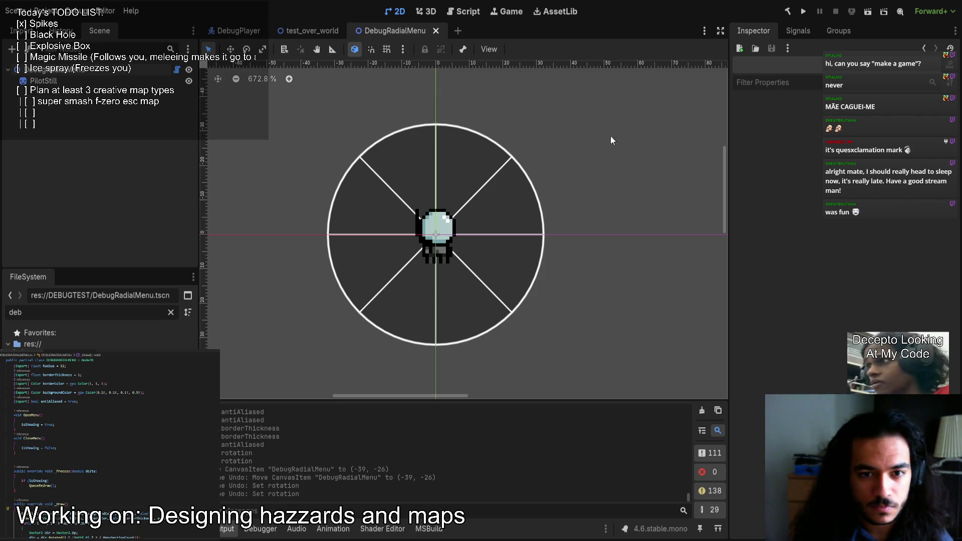
{"action": "left_click", "coordinate": [76, 70]}
{"action": "left_click", "coordinate": [849, 149]}
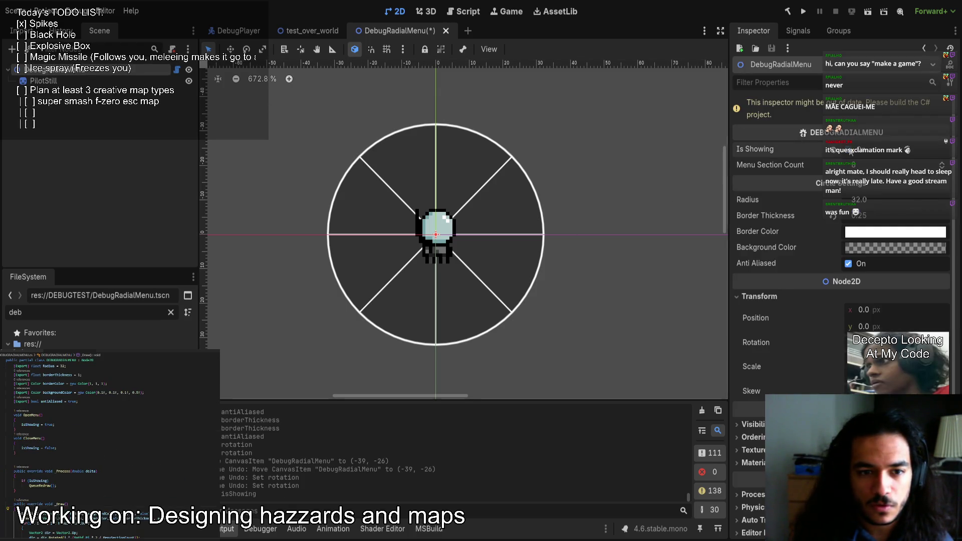
{"action": "key", "text": "ctrl+s"}
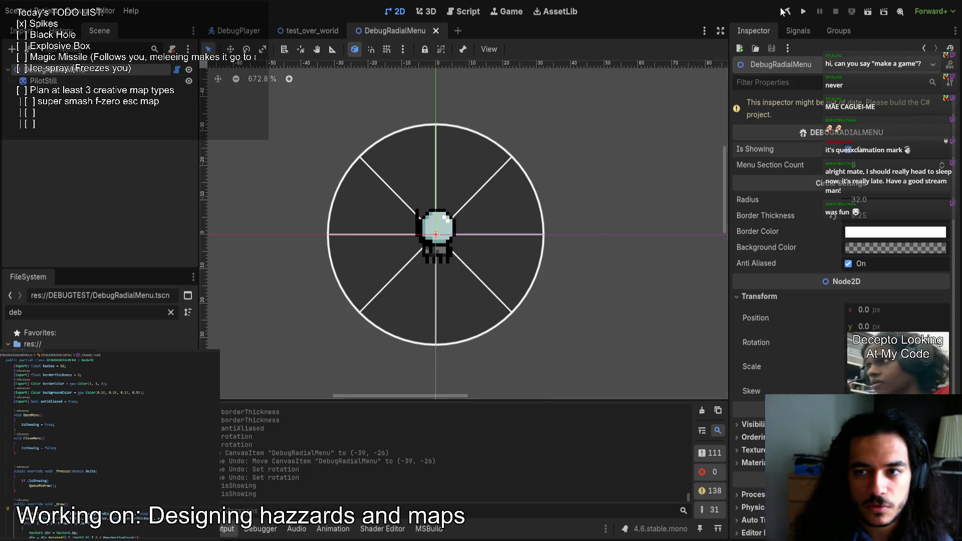
{"action": "left_click", "coordinate": [786, 11]}
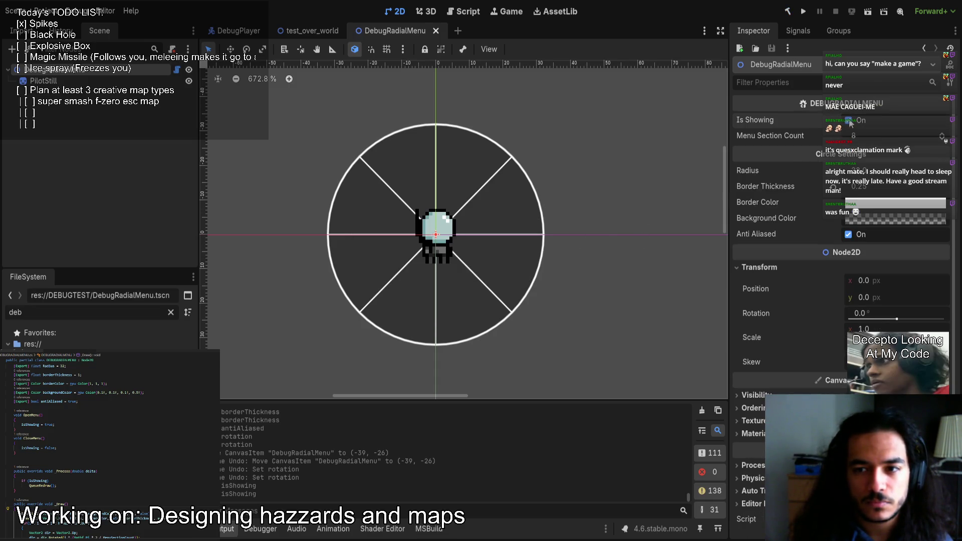
{"action": "left_click", "coordinate": [848, 120]}
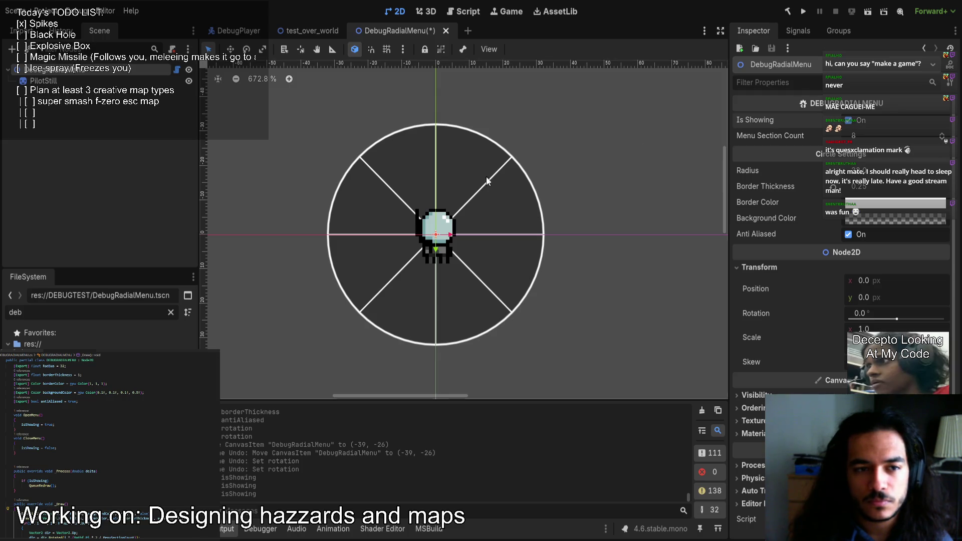
Step: Move the isShowing check from _Process into _Draw as 'if (!isShowing) return', then rebuild
{"action": "double_click", "coordinate": [31, 480]}
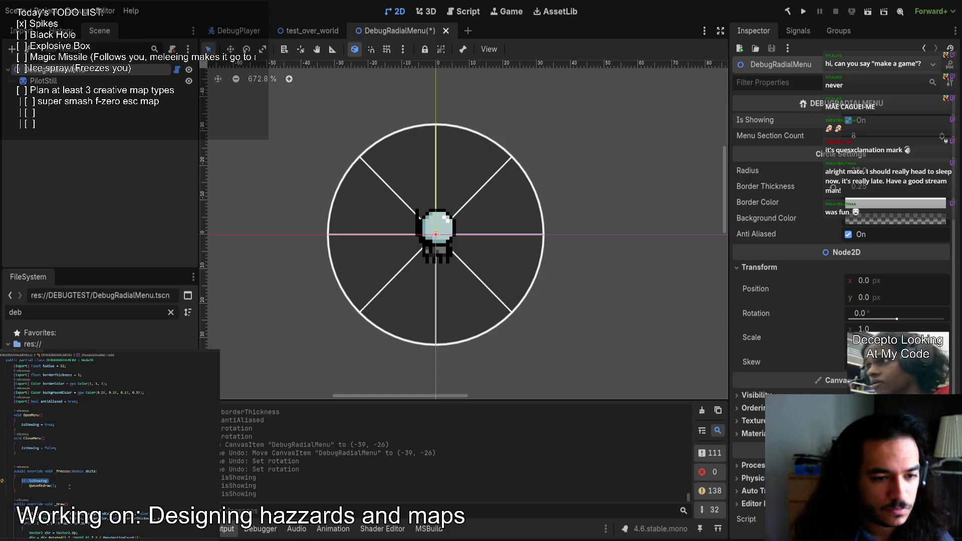
{"action": "key", "text": "BackSpace"}
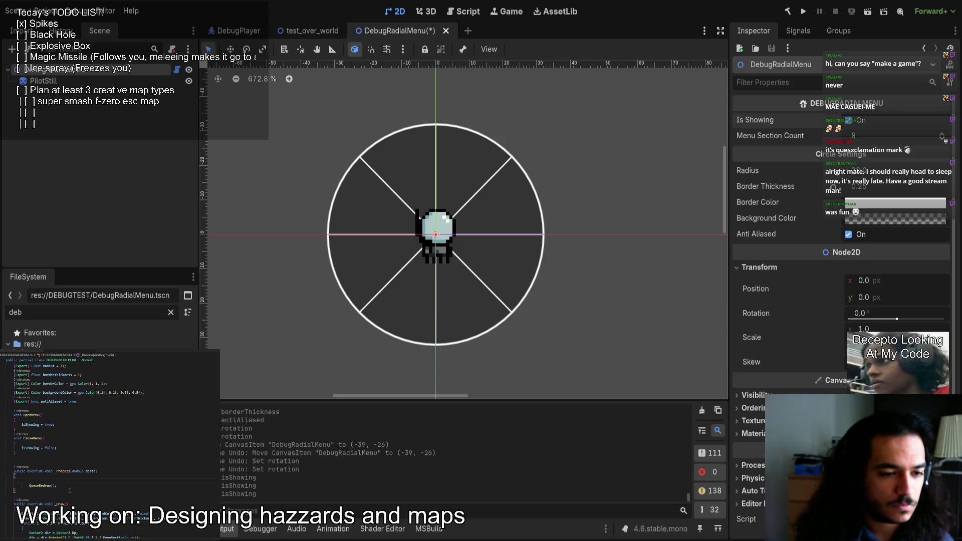
{"action": "key", "text": "BackSpace"}
{"action": "key", "text": "BackSpace"}
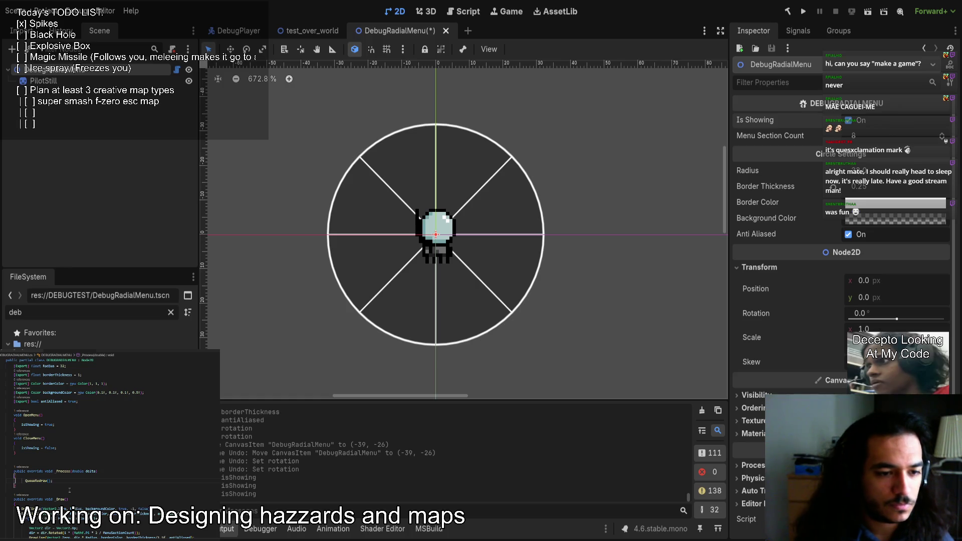
{"action": "key", "text": "Return"}
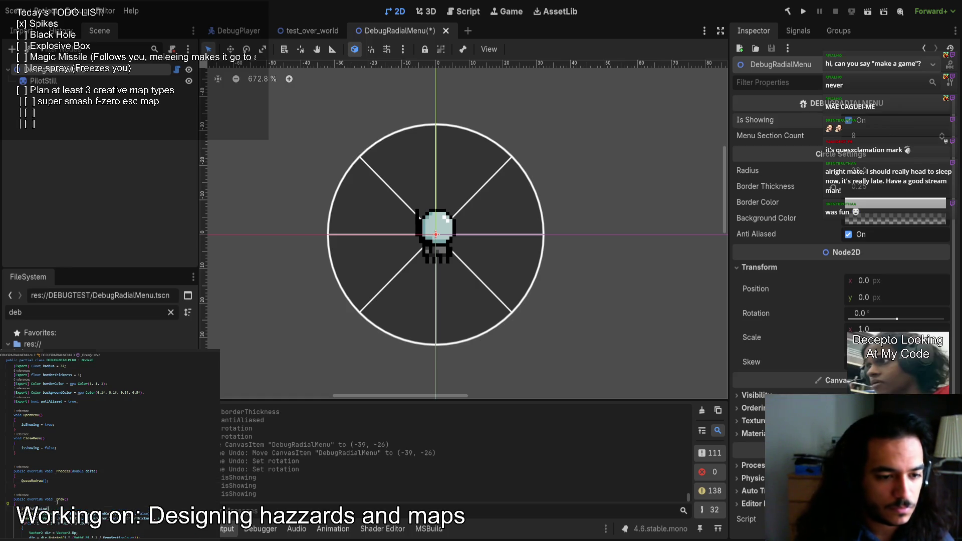
{"action": "type", "text": "if (!isShowing)"}
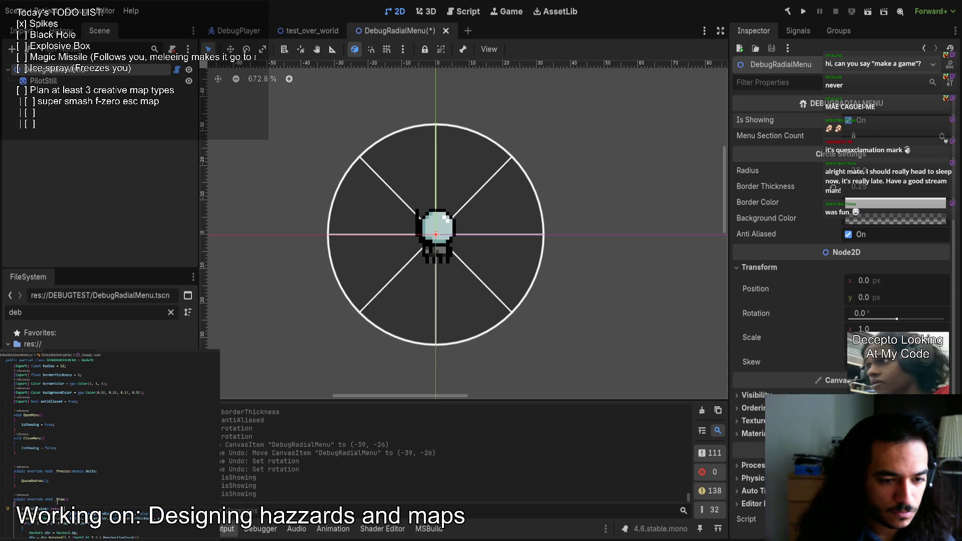
{"action": "type", "text": " return;"}
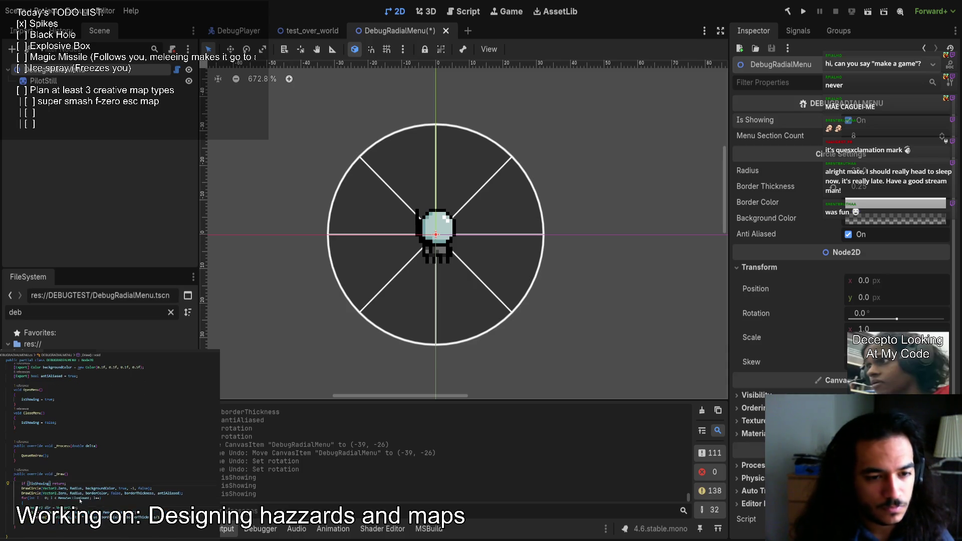
{"action": "left_click", "coordinate": [788, 13]}
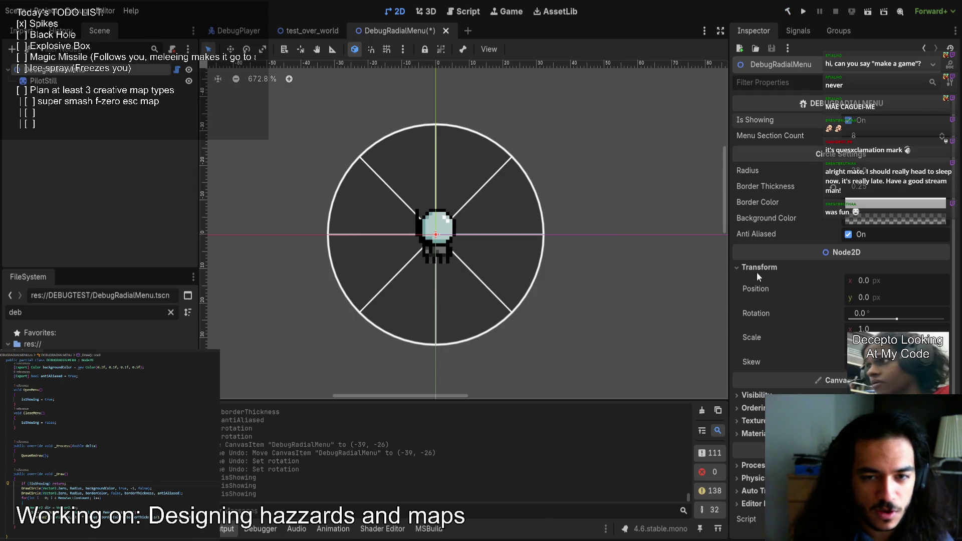
Step: Turn Is Showing off and back on to check the menu hides and reappears
{"action": "left_click", "coordinate": [849, 121]}
{"action": "left_click", "coordinate": [850, 122]}
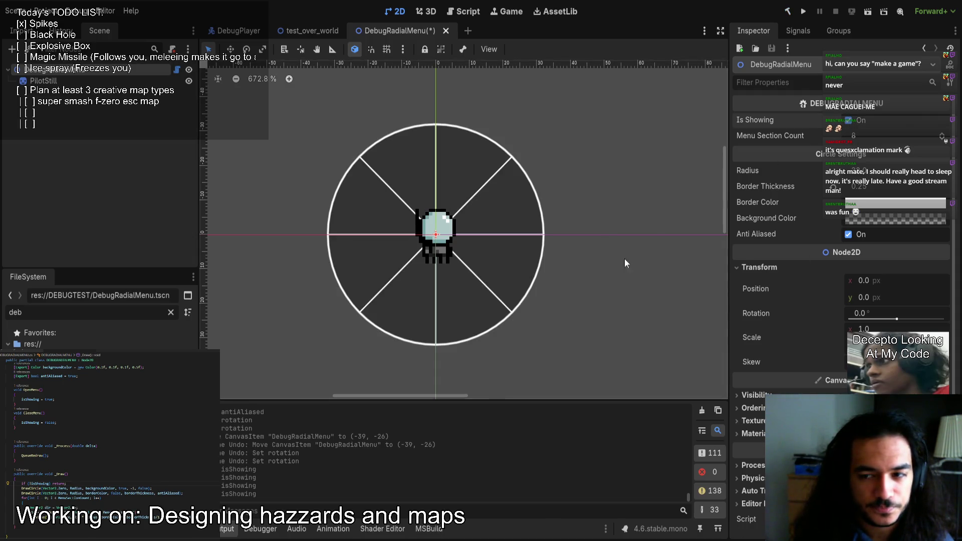
{"action": "scroll", "coordinate": [626, 263], "scroll_direction": "down", "scroll_amount": 3}
{"action": "scroll", "coordinate": [606, 256], "scroll_direction": "up", "scroll_amount": 2}
{"action": "scroll", "coordinate": [604, 257], "scroll_direction": "up", "scroll_amount": 2}
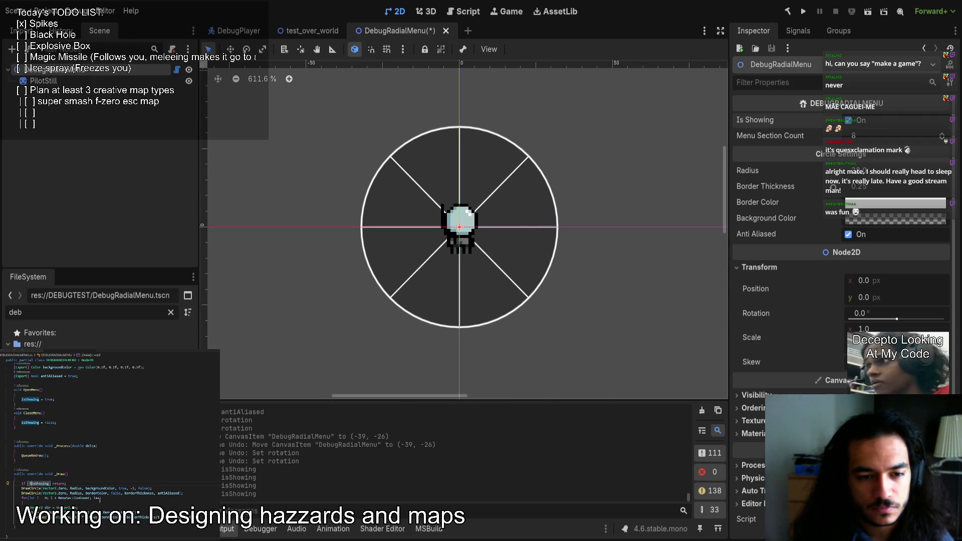
{"action": "scroll", "coordinate": [100, 441], "scroll_direction": "down", "scroll_amount": 1}
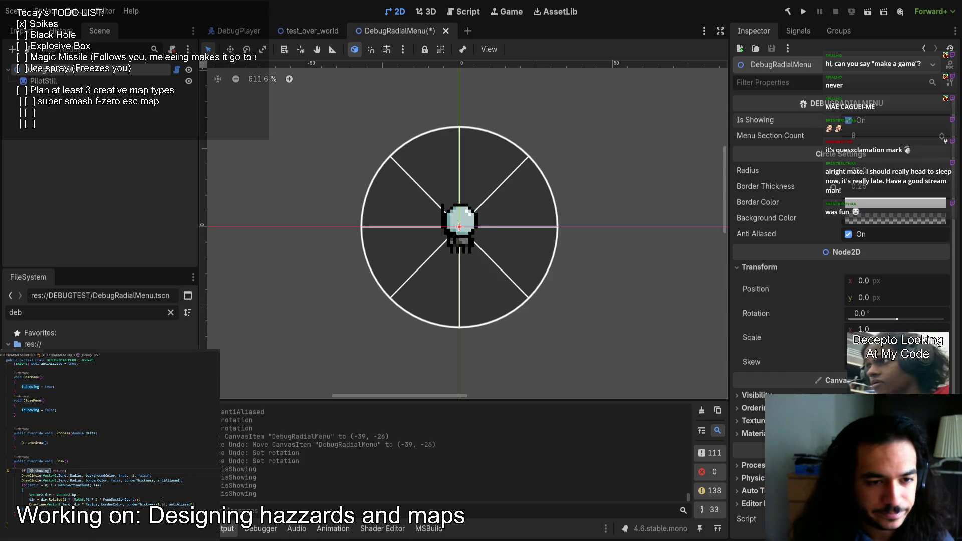
Step: Offset the Rotated angle by (i+0.5f) for half-wedge spokes and rebuild
{"action": "left_click", "coordinate": [66, 500]}
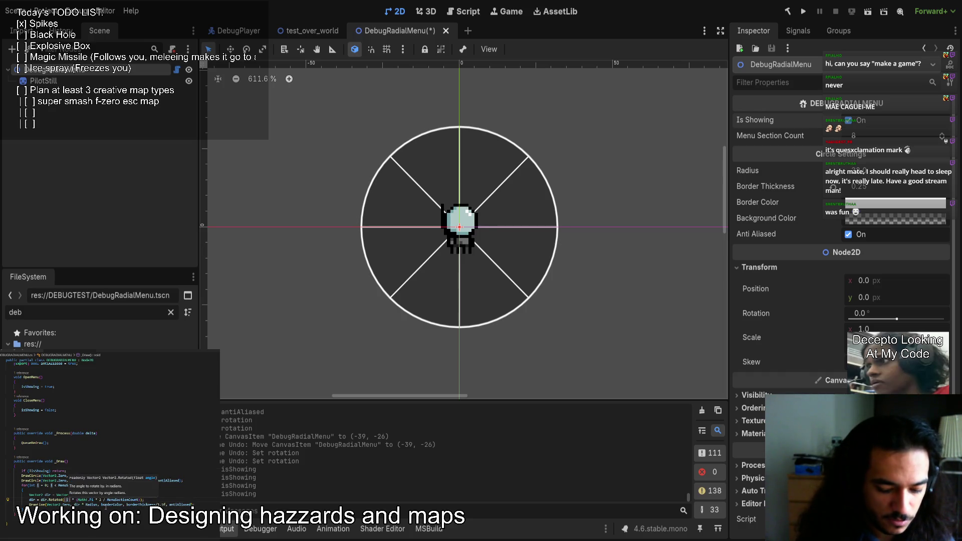
{"action": "type", "text": "(i+0.5f)"}
{"action": "left_click", "coordinate": [152, 449]}
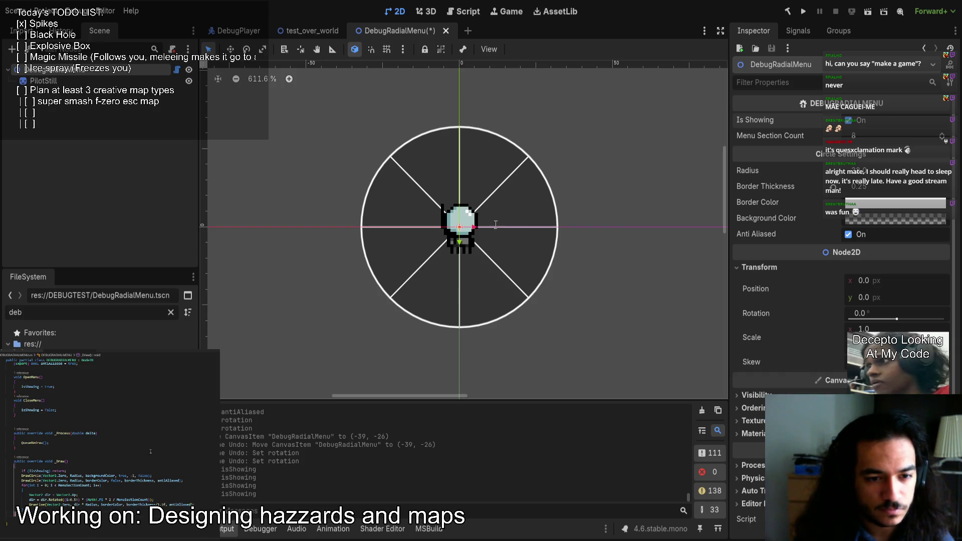
{"action": "mouse_move", "coordinate": [68, 500]}
{"action": "mouse_move", "coordinate": [107, 495]}
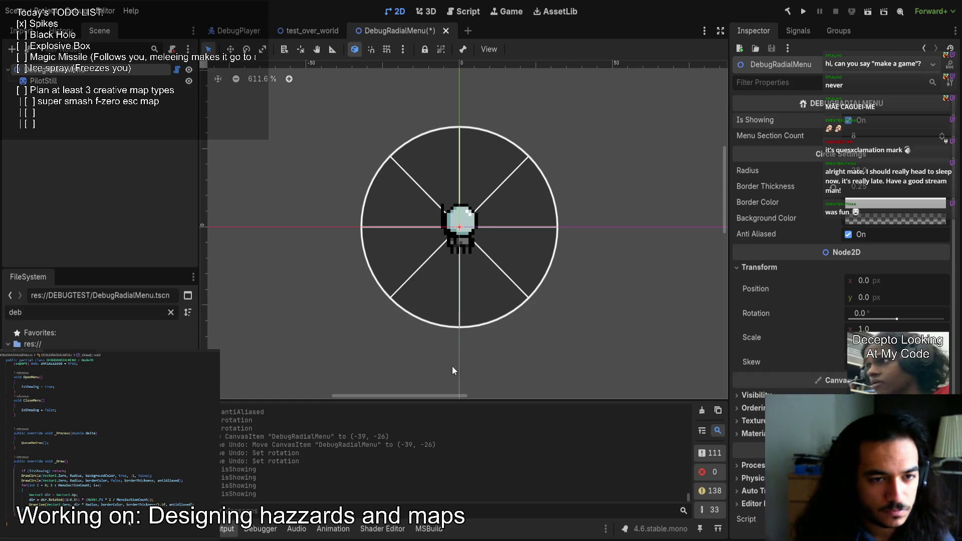
{"action": "left_click", "coordinate": [790, 11]}
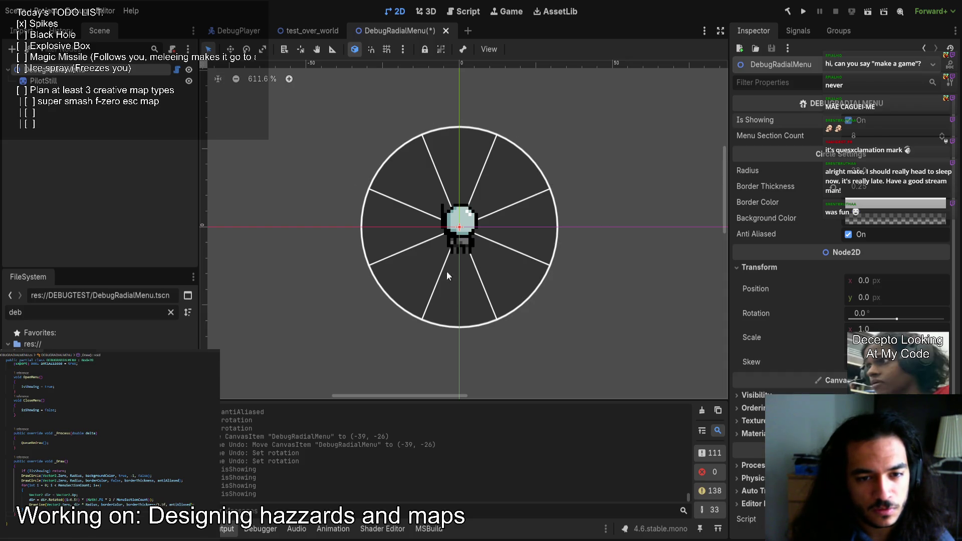
Step: Try various Menu Section Count values, settle on 10 wedges, and save the scene
{"action": "left_click", "coordinate": [942, 139]}
{"action": "left_click", "coordinate": [942, 140]}
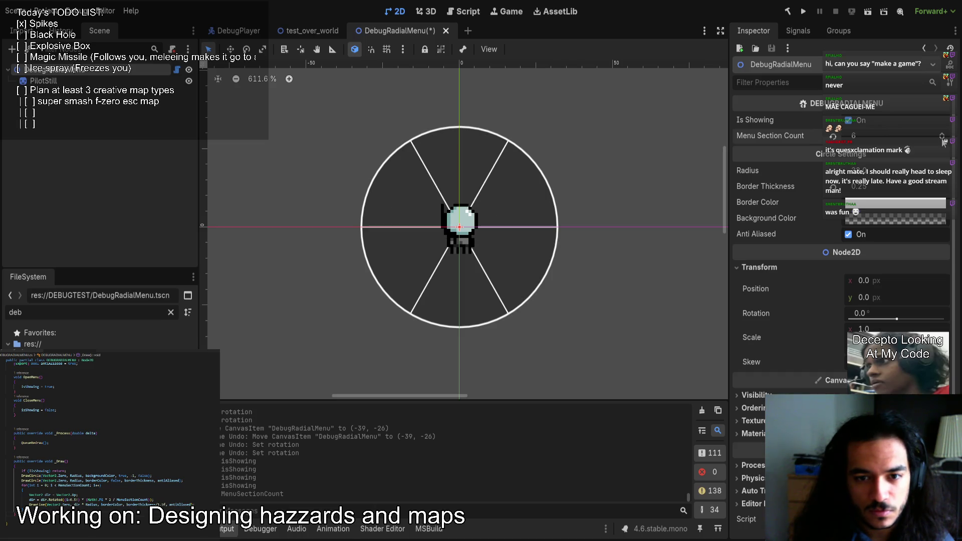
{"action": "left_click", "coordinate": [943, 142]}
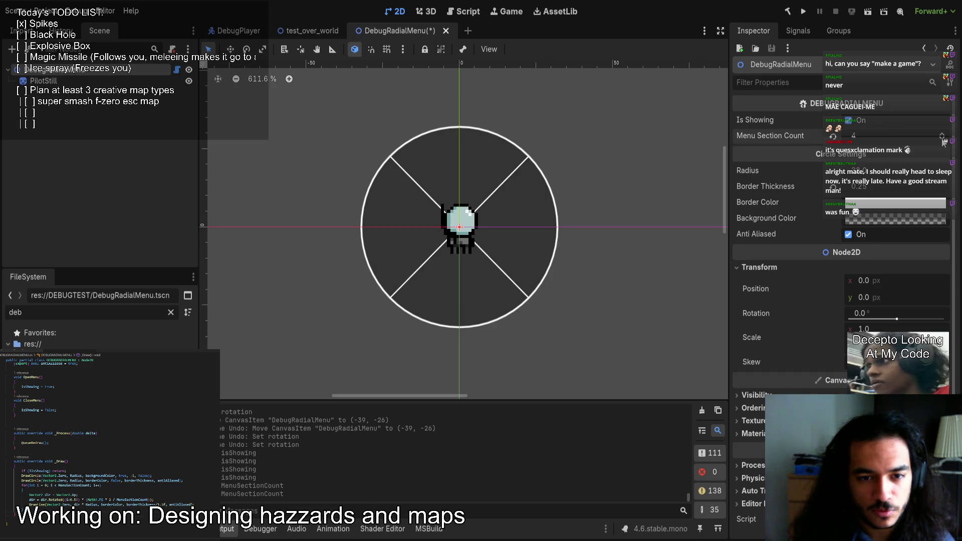
{"action": "left_click", "coordinate": [942, 138]}
{"action": "left_click", "coordinate": [942, 138]}
{"action": "left_click", "coordinate": [942, 138]}
{"action": "left_click", "coordinate": [942, 138]}
{"action": "left_click", "coordinate": [942, 139]}
{"action": "left_click", "coordinate": [942, 138]}
{"action": "left_click", "coordinate": [942, 138]}
{"action": "left_click", "coordinate": [942, 138]}
{"action": "left_click", "coordinate": [942, 142]}
{"action": "left_click", "coordinate": [942, 141]}
{"action": "left_click", "coordinate": [942, 141]}
{"action": "left_click", "coordinate": [942, 142]}
{"action": "left_click", "coordinate": [942, 141]}
{"action": "left_click", "coordinate": [942, 142]}
{"action": "left_click", "coordinate": [942, 142]}
{"action": "left_click", "coordinate": [942, 141]}
{"action": "left_click", "coordinate": [942, 138]}
{"action": "left_click", "coordinate": [942, 138]}
{"action": "left_click", "coordinate": [942, 138]}
{"action": "left_click", "coordinate": [942, 142]}
{"action": "left_click", "coordinate": [942, 142]}
{"action": "left_click", "coordinate": [942, 142]}
{"action": "left_click", "coordinate": [942, 136]}
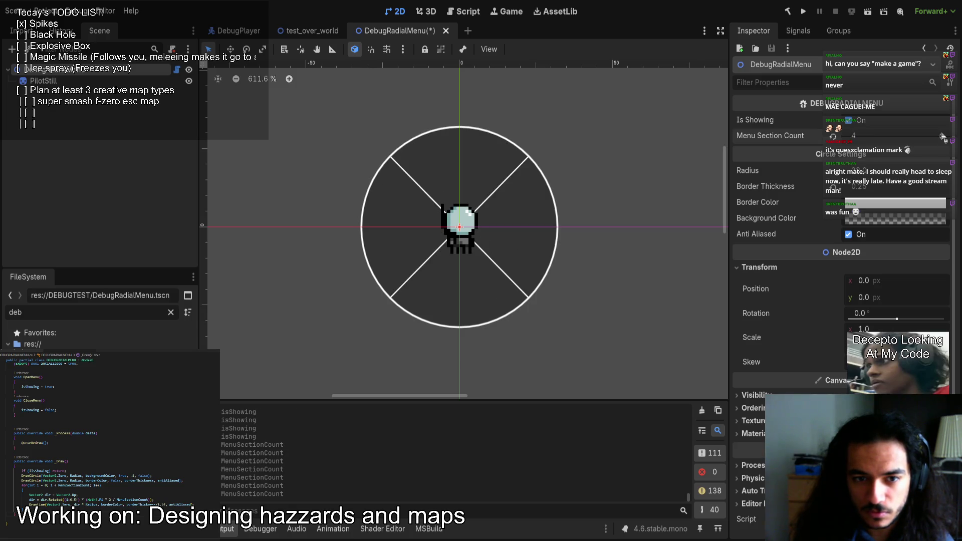
{"action": "left_click", "coordinate": [942, 141]}
{"action": "left_click", "coordinate": [942, 142]}
{"action": "left_click", "coordinate": [941, 136]}
{"action": "left_click", "coordinate": [942, 136]}
{"action": "left_click", "coordinate": [942, 137]}
{"action": "left_click", "coordinate": [942, 137]}
{"action": "left_click", "coordinate": [942, 136]}
{"action": "left_click", "coordinate": [942, 136]}
{"action": "left_click", "coordinate": [942, 136]}
{"action": "left_click", "coordinate": [941, 136]}
{"action": "left_click", "coordinate": [942, 136]}
{"action": "left_click", "coordinate": [942, 136]}
{"action": "left_click", "coordinate": [941, 136]}
{"action": "left_click", "coordinate": [942, 142]}
{"action": "left_click", "coordinate": [942, 142]}
{"action": "left_click", "coordinate": [942, 142]}
{"action": "left_click", "coordinate": [942, 142]}
{"action": "left_click", "coordinate": [942, 142]}
{"action": "left_click", "coordinate": [942, 141]}
{"action": "left_click", "coordinate": [942, 142]}
{"action": "left_click", "coordinate": [942, 141]}
{"action": "left_click", "coordinate": [942, 141]}
{"action": "left_click", "coordinate": [942, 142]}
{"action": "left_click", "coordinate": [942, 142]}
{"action": "left_click", "coordinate": [942, 142]}
{"action": "left_click", "coordinate": [942, 142]}
{"action": "left_click", "coordinate": [941, 136]}
{"action": "left_click", "coordinate": [941, 136]}
{"action": "left_click", "coordinate": [941, 136]}
{"action": "left_click", "coordinate": [942, 136]}
{"action": "left_click", "coordinate": [941, 136]}
{"action": "left_click", "coordinate": [941, 137]}
{"action": "left_click", "coordinate": [942, 136]}
{"action": "left_click", "coordinate": [941, 137]}
{"action": "left_click", "coordinate": [941, 136]}
{"action": "left_click", "coordinate": [942, 136]}
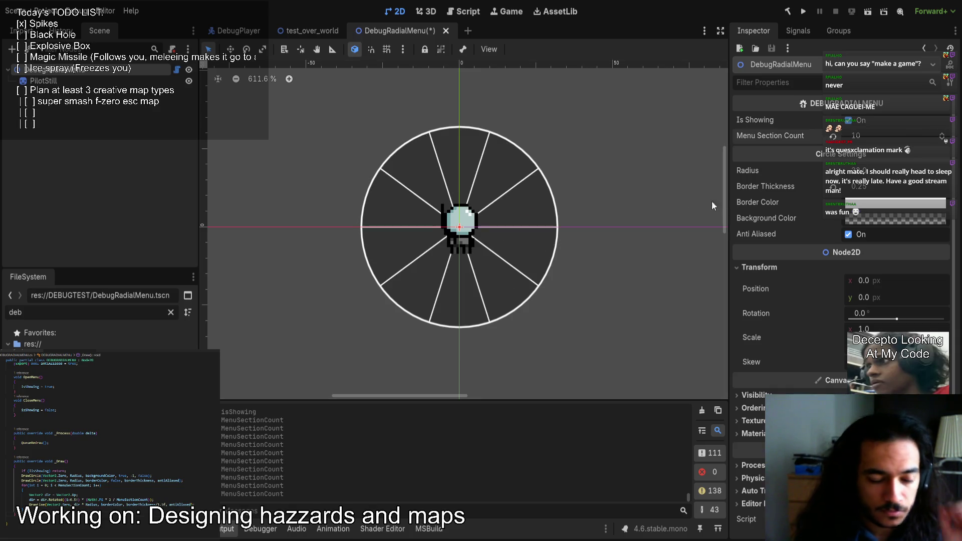
{"action": "key", "text": "ctrl+s"}
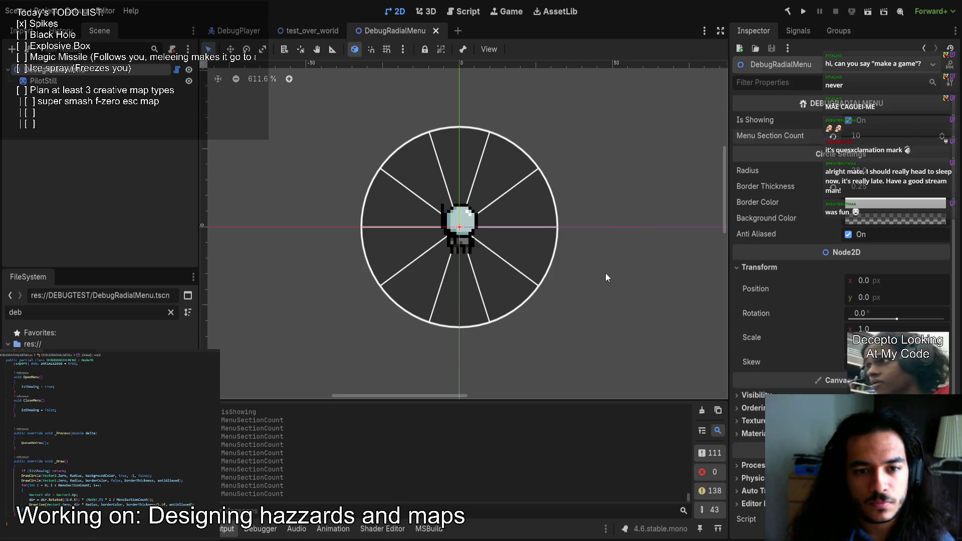
Step: Reselect the DebugRadialMenu root node, rebuild the C# project, and clear the Output log
{"action": "left_click", "coordinate": [600, 332]}
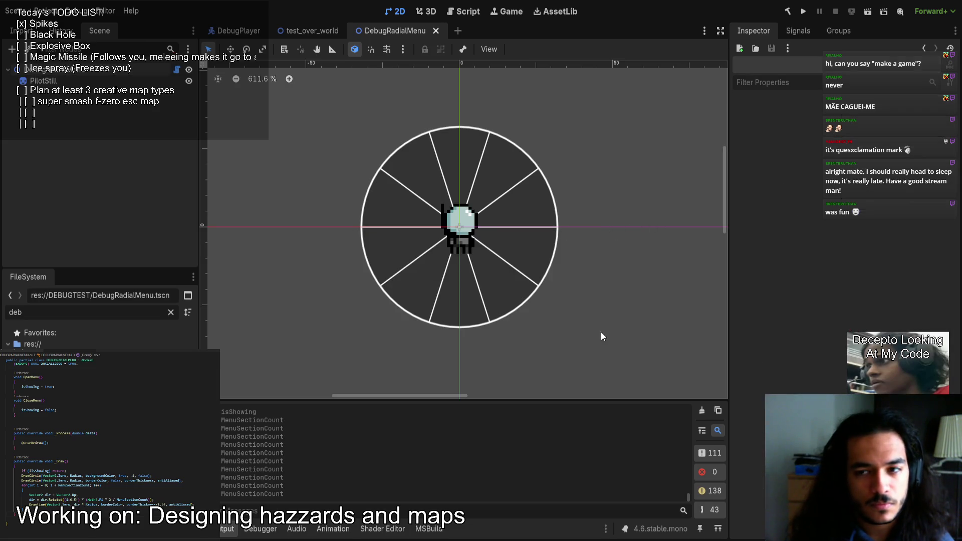
{"action": "left_click", "coordinate": [98, 70]}
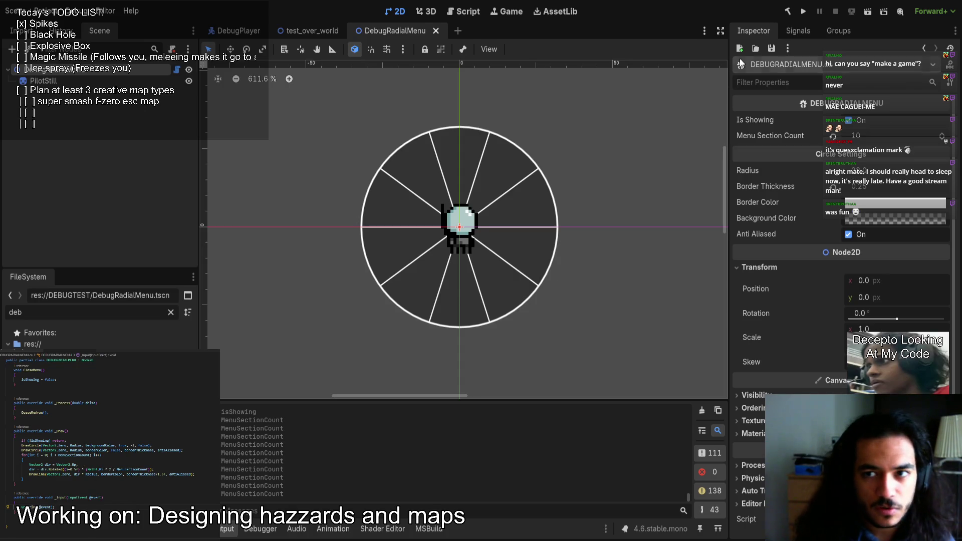
{"action": "left_click", "coordinate": [787, 11]}
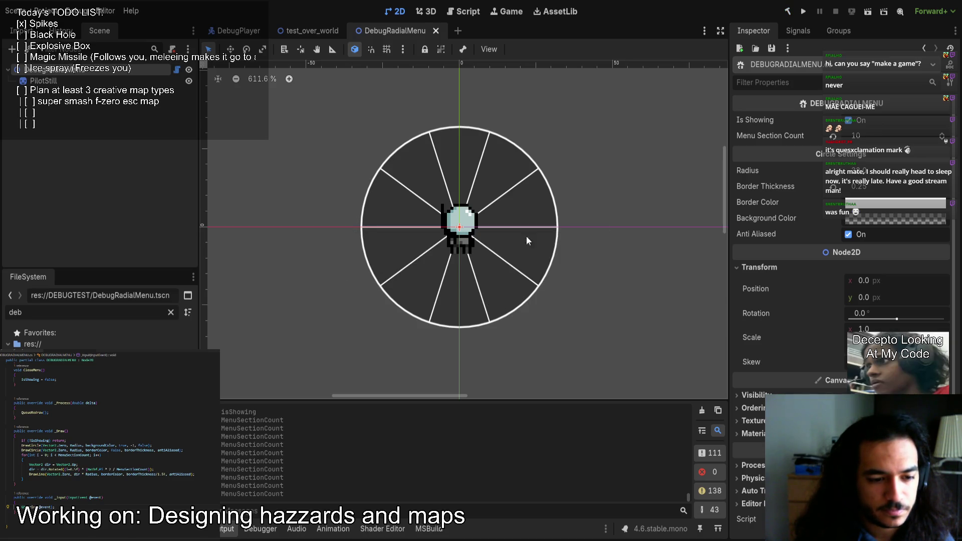
{"action": "key", "text": "w"}
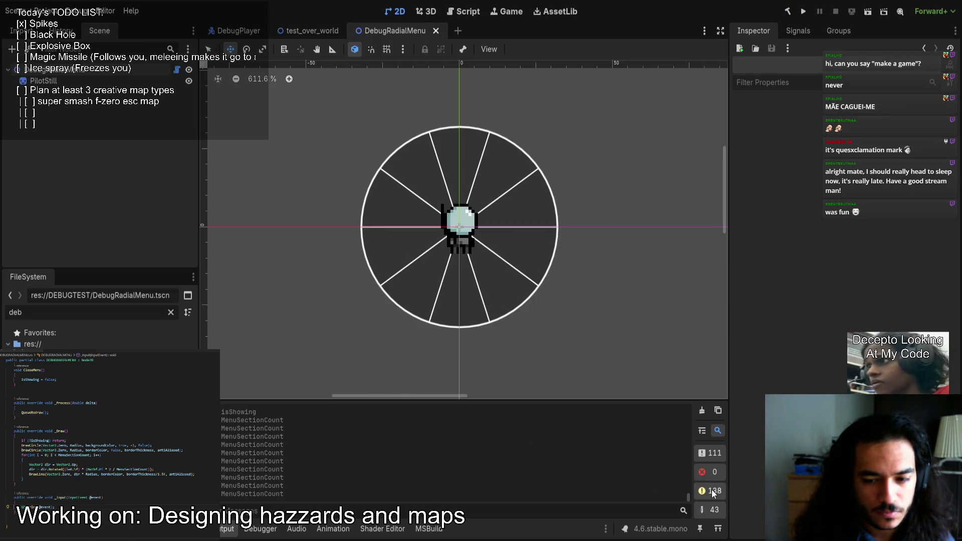
{"action": "left_click_drag", "start_coordinate": [690, 497], "coordinate": [689, 462]}
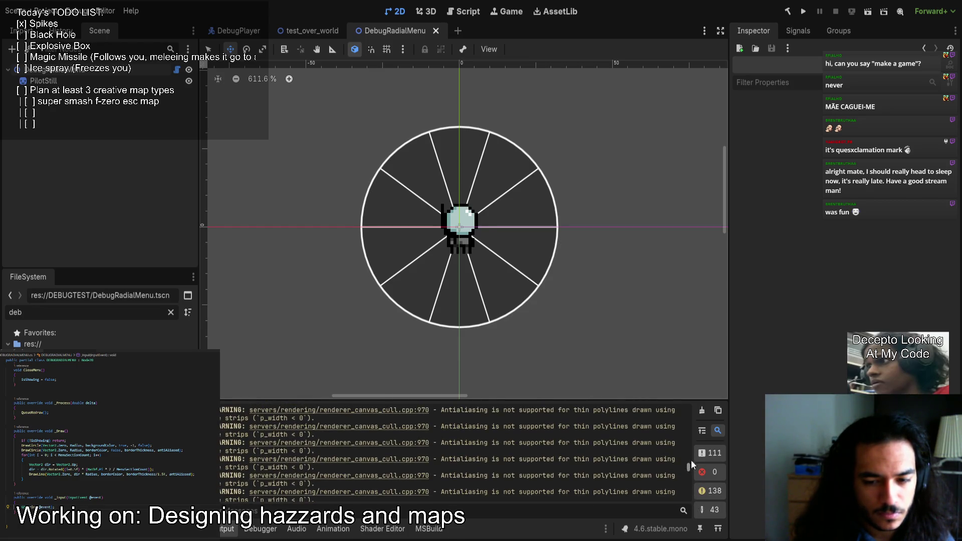
{"action": "left_click", "coordinate": [702, 410]}
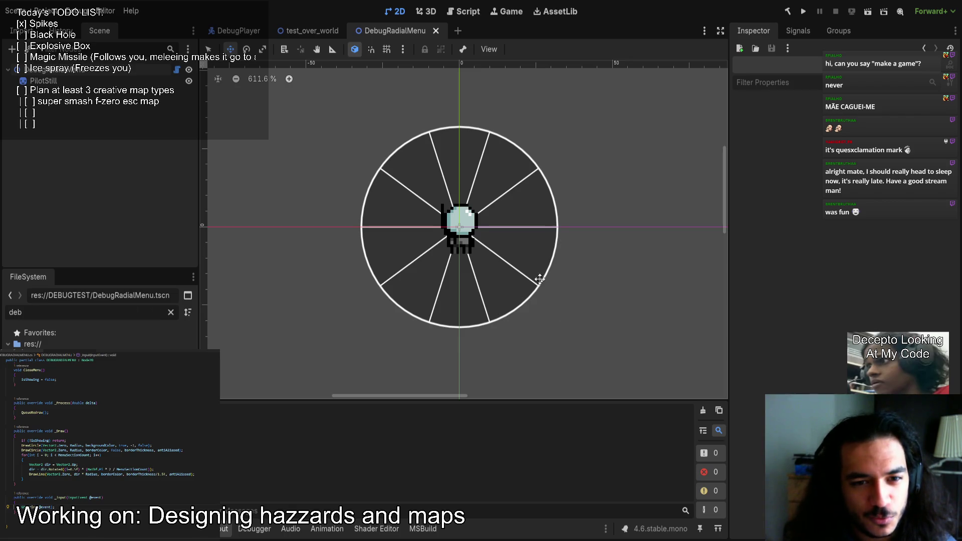
Step: Drag the radial menu to a new position, then undo the move
{"action": "scroll", "coordinate": [225, 126], "scroll_direction": "down", "scroll_amount": 1}
{"action": "left_click", "coordinate": [75, 69]}
{"action": "scroll", "coordinate": [292, 221], "scroll_direction": "down", "scroll_amount": 5}
{"action": "mouse_move", "coordinate": [292, 221]}
{"action": "left_mouse_down"}
{"action": "mouse_move", "coordinate": [603, 331]}
{"action": "mouse_move", "coordinate": [526, 200]}
{"action": "mouse_move", "coordinate": [579, 212]}
{"action": "left_mouse_up"}
{"action": "scroll", "coordinate": [492, 311], "scroll_direction": "down", "scroll_amount": 7}
{"action": "scroll", "coordinate": [452, 216], "scroll_direction": "up", "scroll_amount": 5}
{"action": "key", "text": "ctrl+z"}
{"action": "key", "text": "ctrl+z"}
{"action": "left_click", "coordinate": [86, 73]}
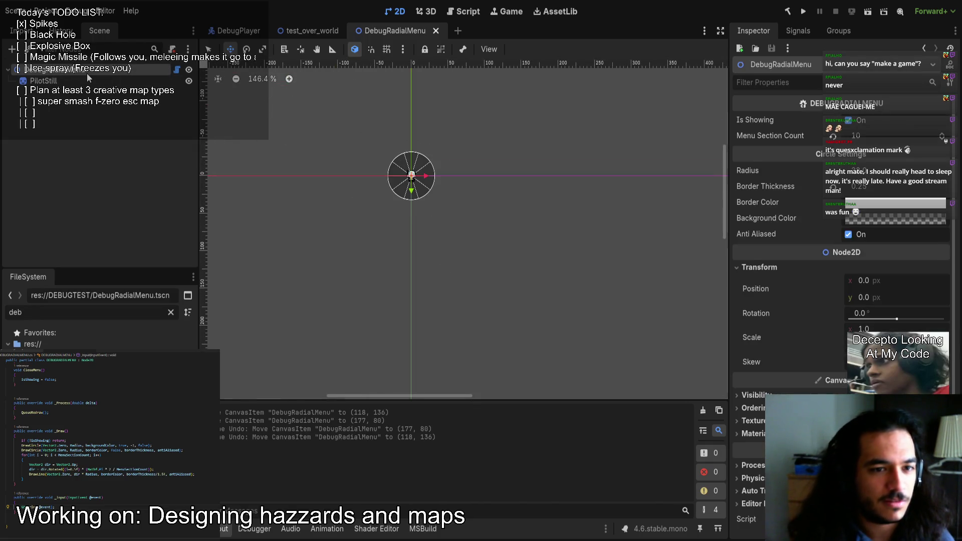
Step: Restore the deleted Camera2D, raise its Zoom to 8.04, and nudge it over the menu
{"action": "key", "text": "ctrl+shift+z"}
{"action": "scroll", "coordinate": [432, 205], "scroll_direction": "down", "scroll_amount": 5}
{"action": "scroll", "coordinate": [435, 218], "scroll_direction": "down", "scroll_amount": 3}
{"action": "left_click_drag", "start_coordinate": [860, 205], "coordinate": [926, 205]}
{"action": "scroll", "coordinate": [500, 235], "scroll_direction": "up", "scroll_amount": 3}
{"action": "scroll", "coordinate": [614, 218], "scroll_direction": "up", "scroll_amount": 12}
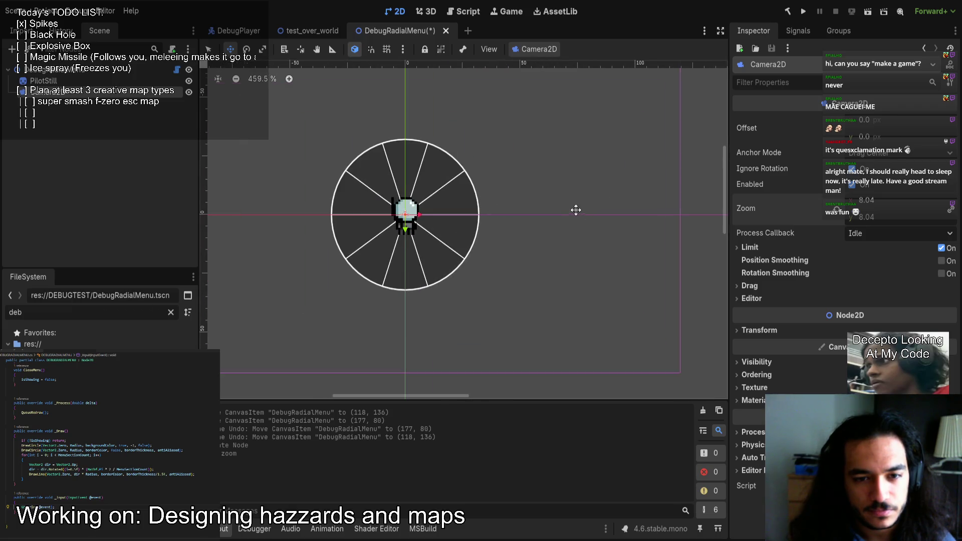
{"action": "left_click_drag", "start_coordinate": [543, 220], "coordinate": [543, 222]}
{"action": "left_click", "coordinate": [168, 65]}
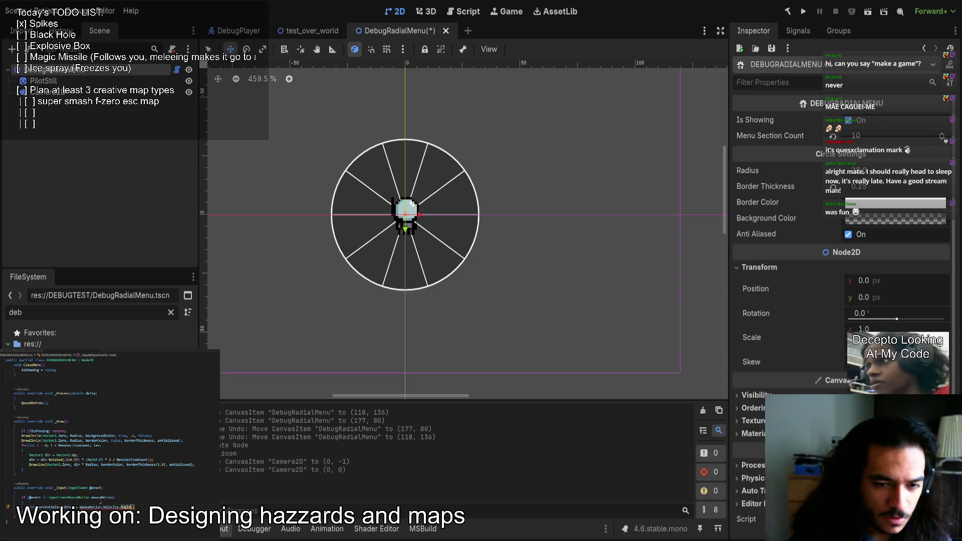
Step: Change the angle to AngleTo(Vector2.Up) % (Mathf.PI*2) divided by MenuSectionCount
{"action": "type", "text": "To("}
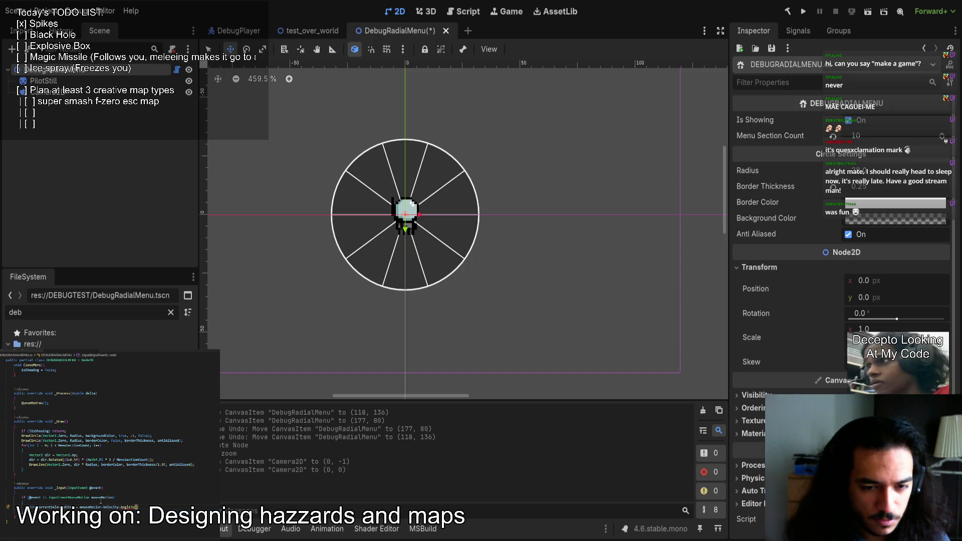
{"action": "type", "text": "Vector2"}
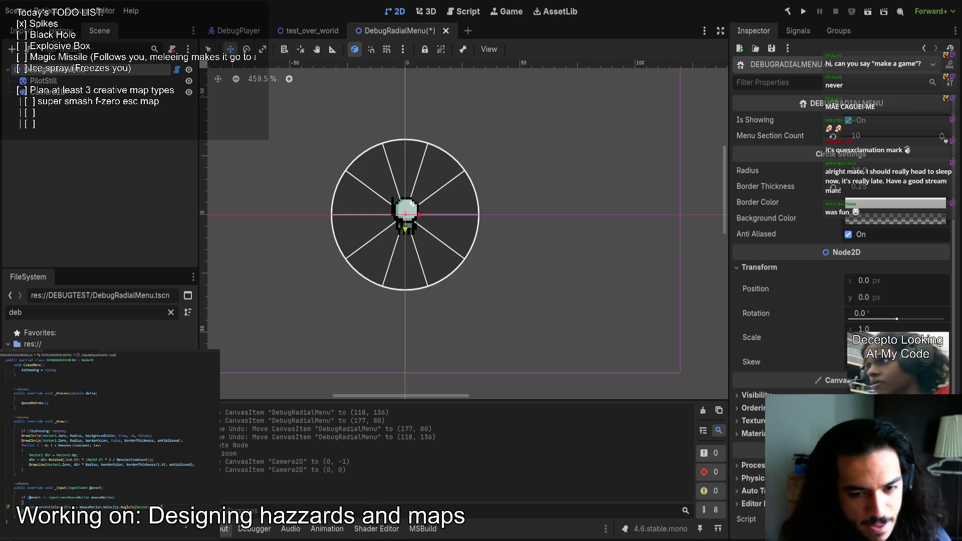
{"action": "type", "text": "Ma"}
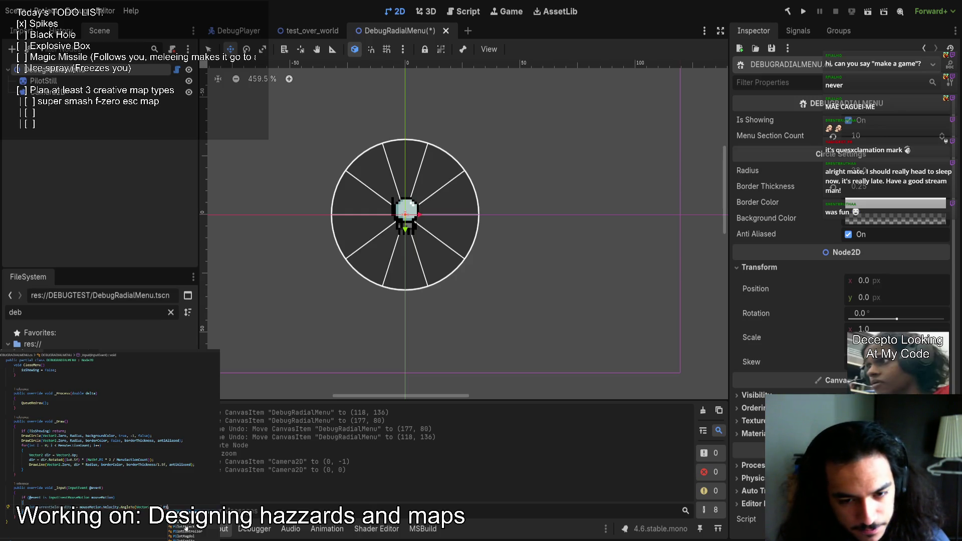
{"action": "type", "text": "thf"}
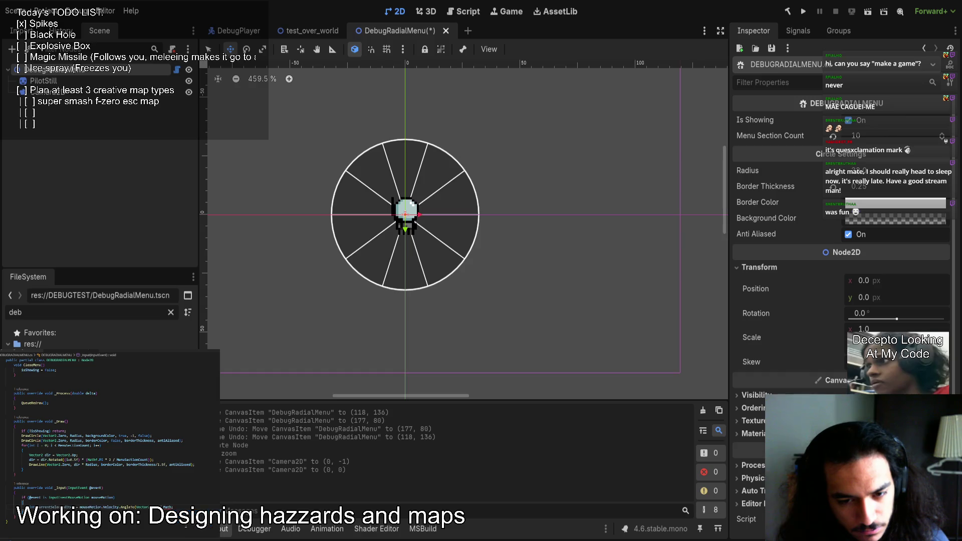
{"action": "type", "text": ".PI*2)/"}
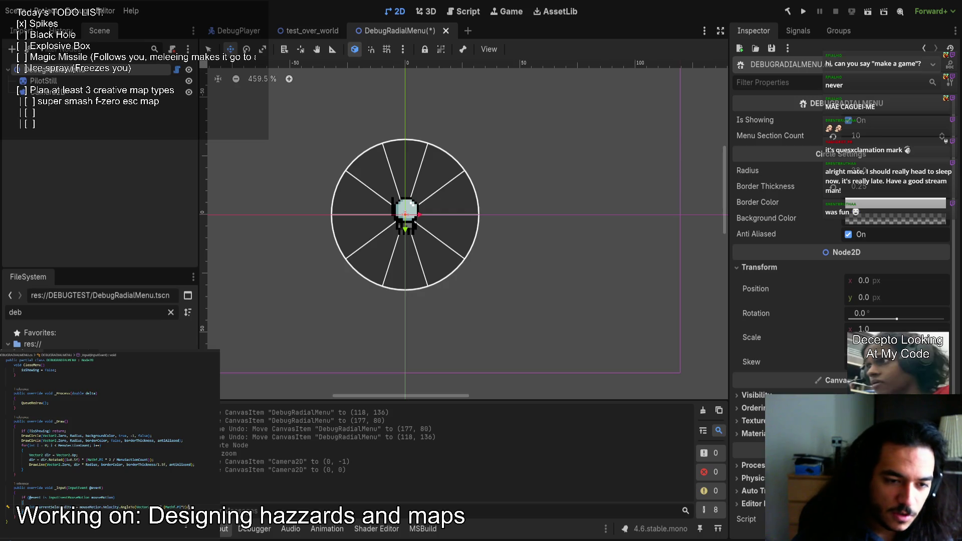
{"action": "scroll", "coordinate": [132, 494], "scroll_direction": "up", "scroll_amount": 10}
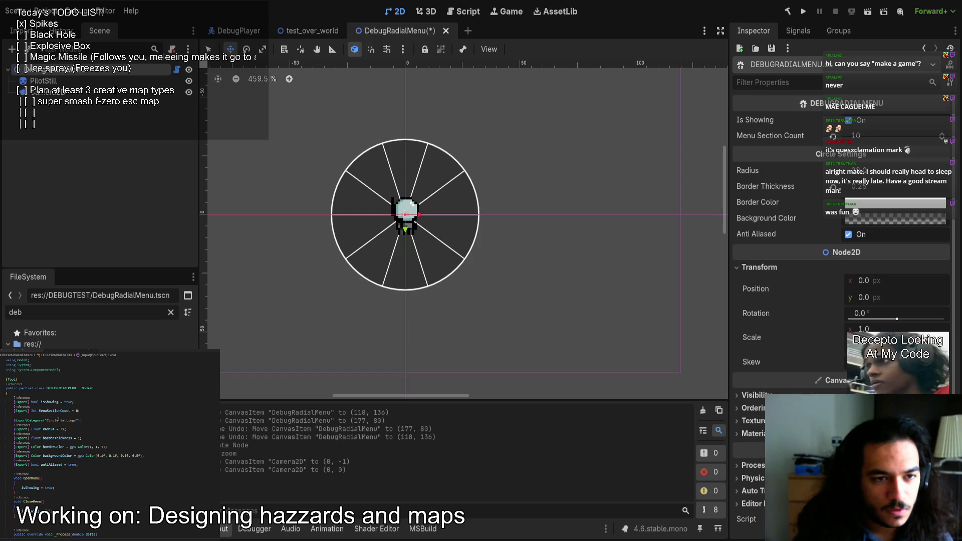
{"action": "scroll", "coordinate": [197, 480], "scroll_direction": "down", "scroll_amount": 10}
{"action": "left_click", "coordinate": [197, 483]}
{"action": "type", "text": "/MenuSectionCount"}
{"action": "key", "text": "ctrl+shift+Left"}
{"action": "key", "text": "ctrl+shift+Left"}
{"action": "key", "text": "ctrl+shift+Left"}
{"action": "type", "text": "("}
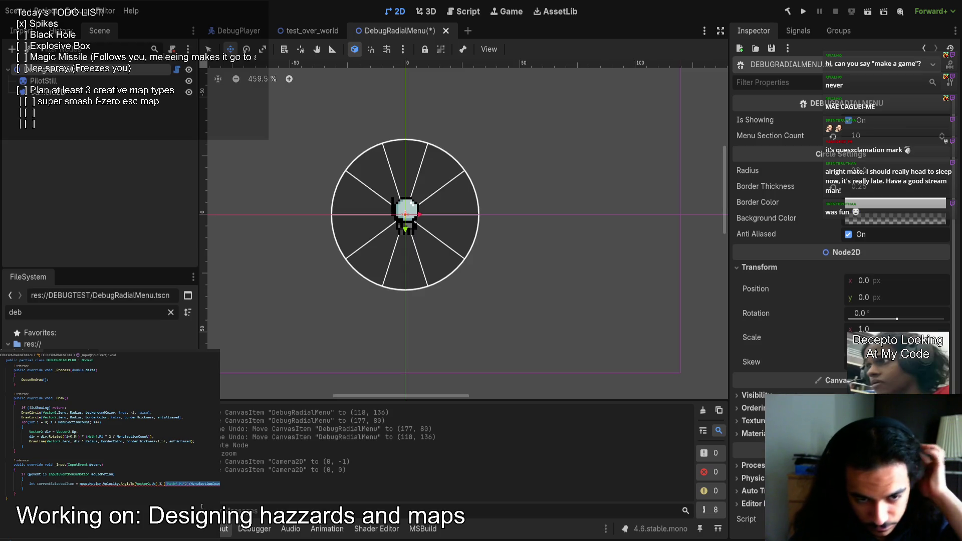
Step: Cast the angle expression to (int) and remove the local int declaration
{"action": "left_click", "coordinate": [159, 493]}
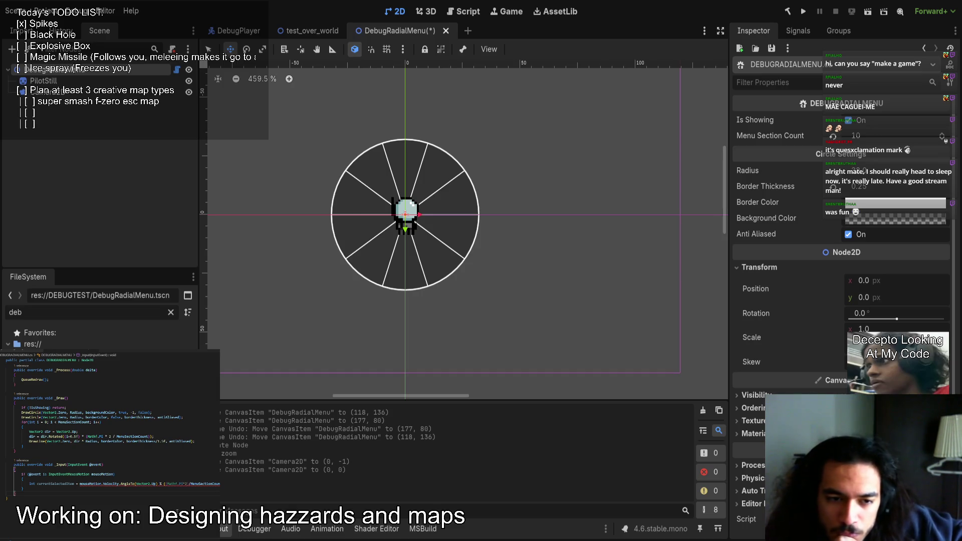
{"action": "left_click_drag", "start_coordinate": [79, 484], "coordinate": [220, 484]}
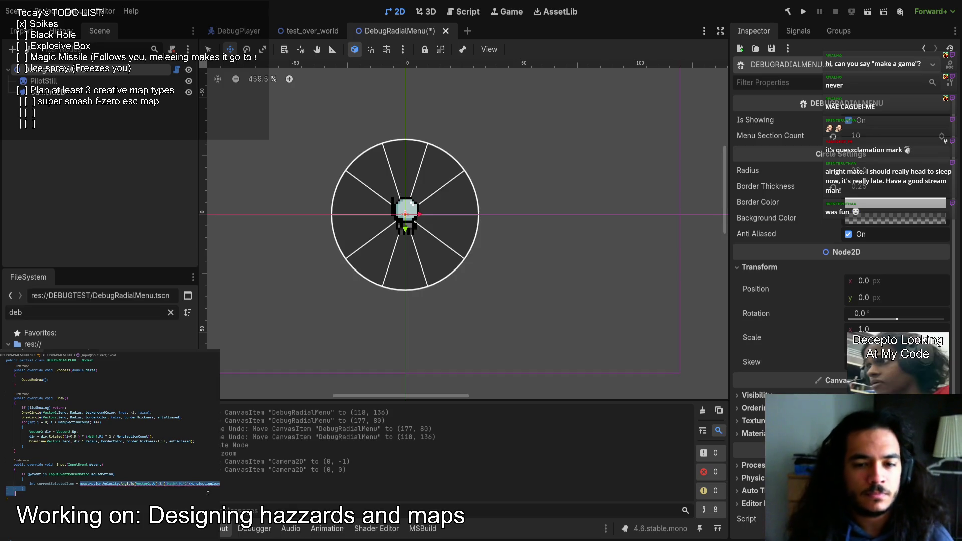
{"action": "type", "text": "("}
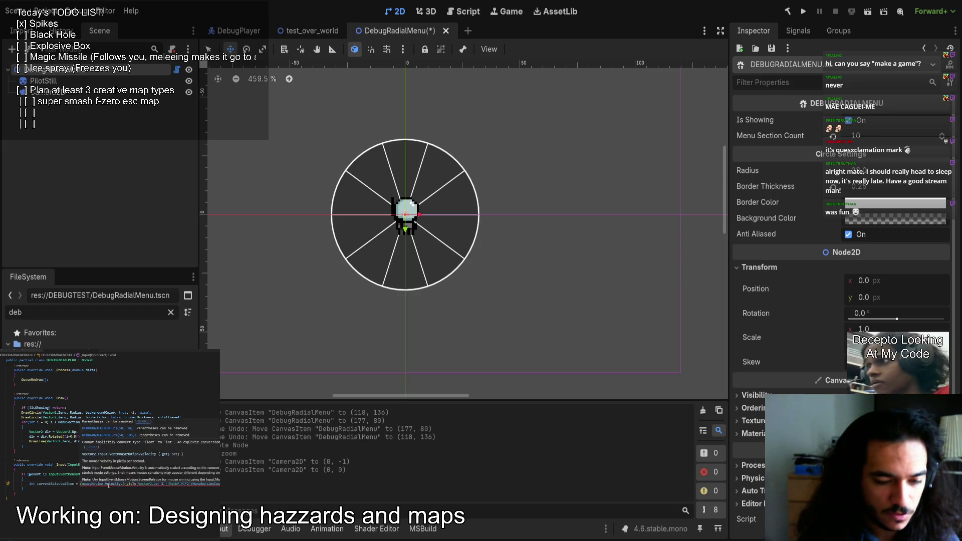
{"action": "type", "text": "int)"}
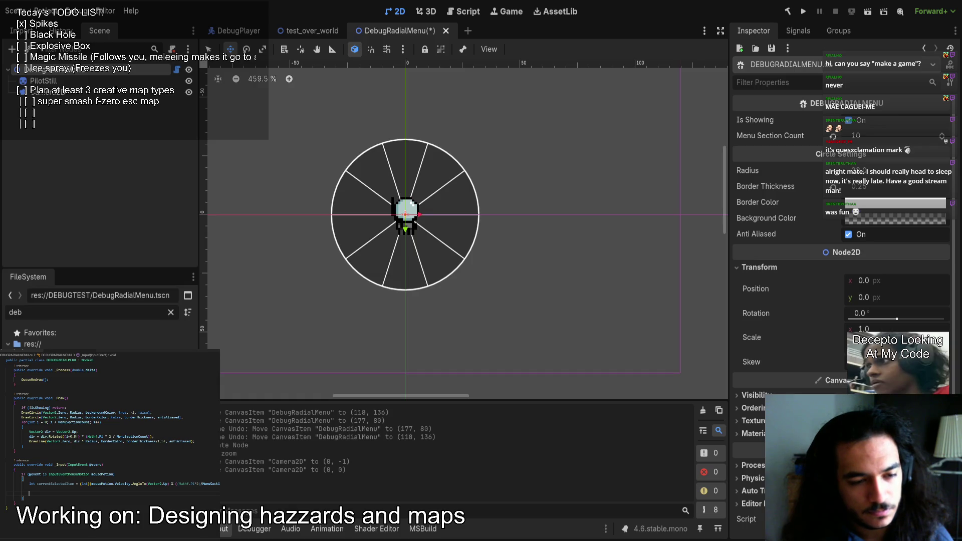
{"action": "key", "text": "ctrl+shift+Right"}
{"action": "key", "text": "Delete"}
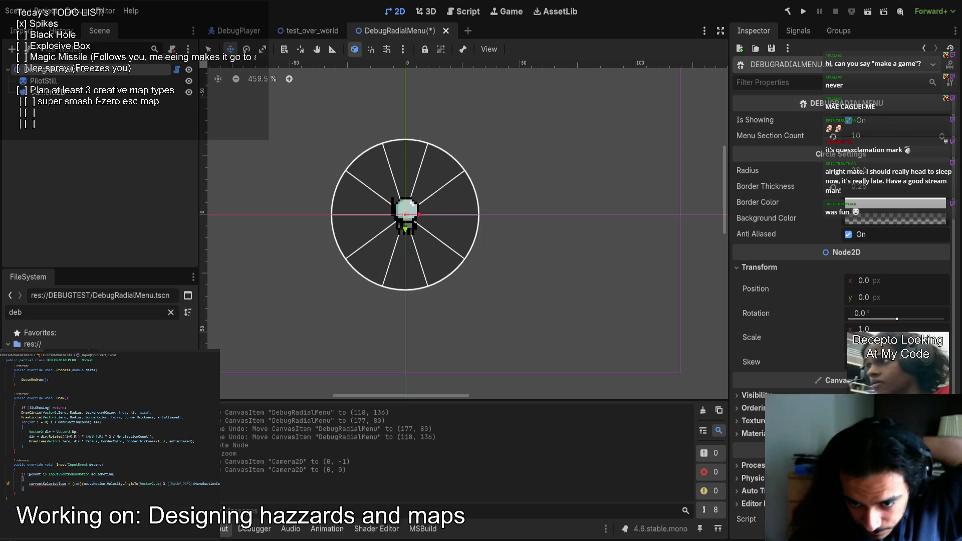
{"action": "scroll", "coordinate": [111, 440], "scroll_direction": "up", "scroll_amount": 10}
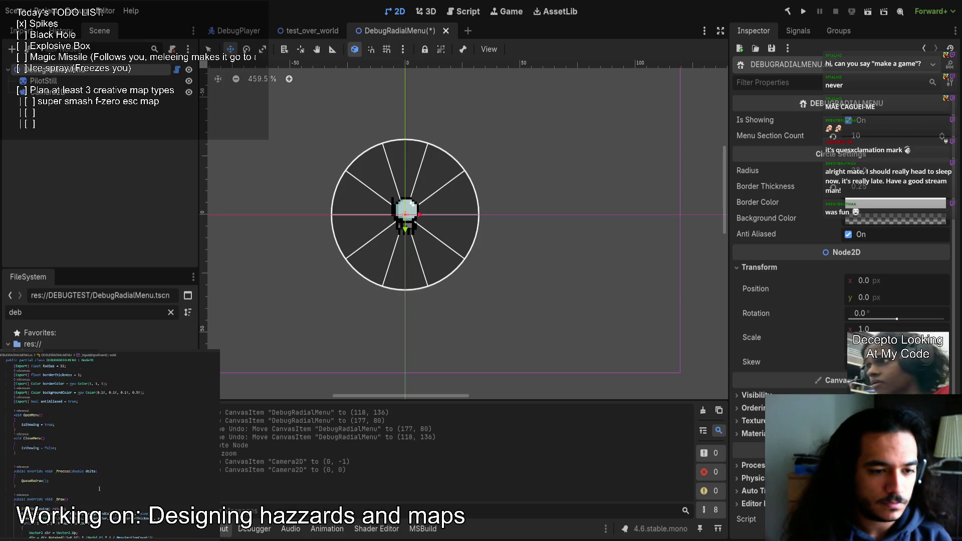
Step: Add 'int currentSelectedItem = 0;' below the exported fields and begin an [Export] attribute
{"action": "left_click", "coordinate": [87, 411]}
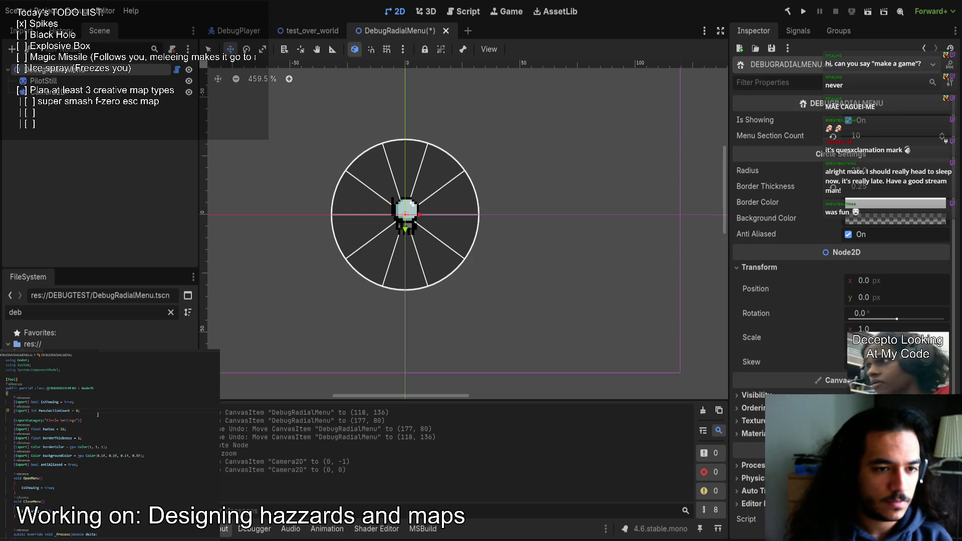
{"action": "key", "text": "Return"}
{"action": "type", "text": "int curren"}
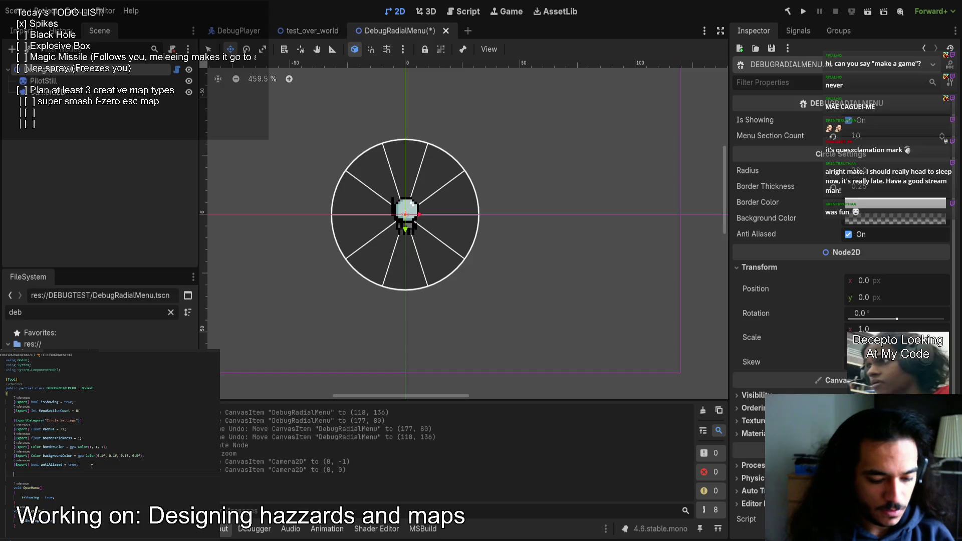
{"action": "type", "text": "tSelectedItem"}
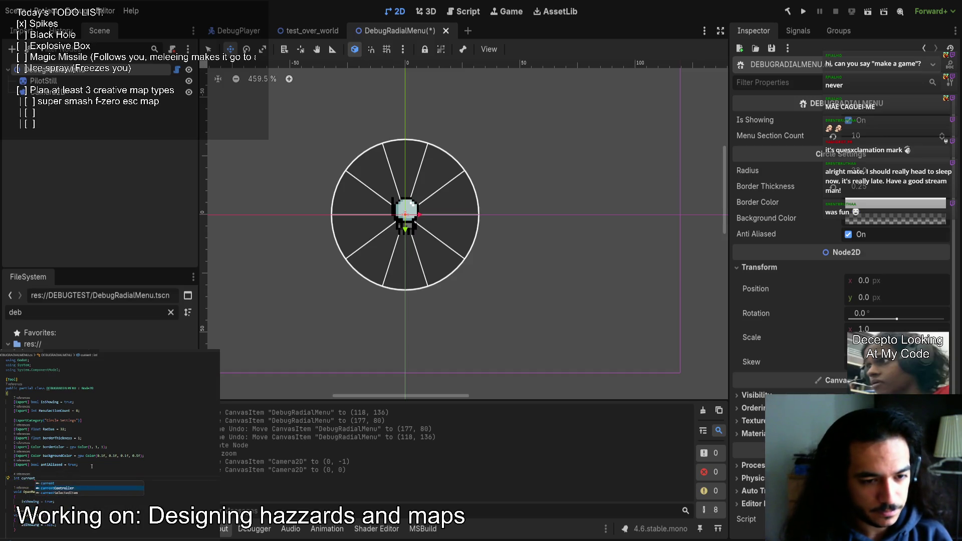
{"action": "type", "text": "="}
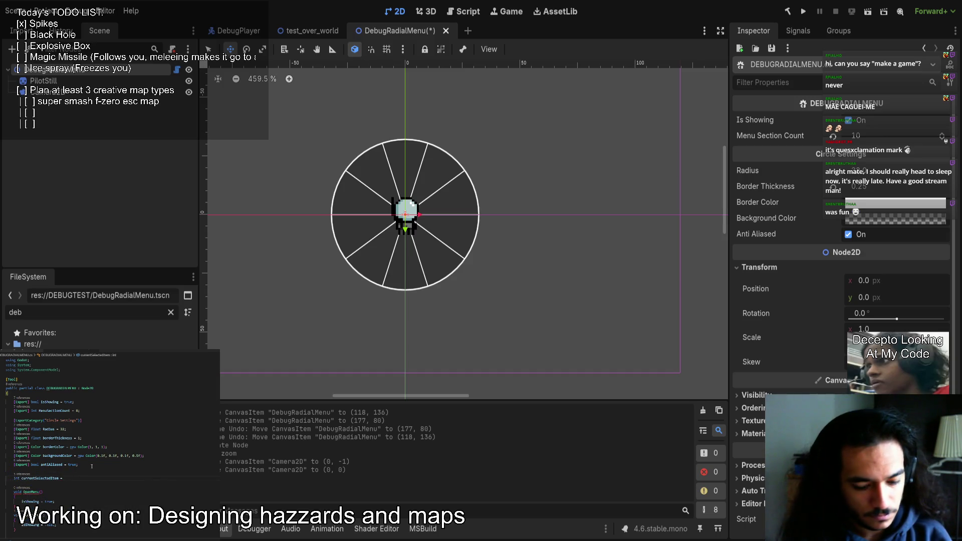
{"action": "type", "text": " 0"}
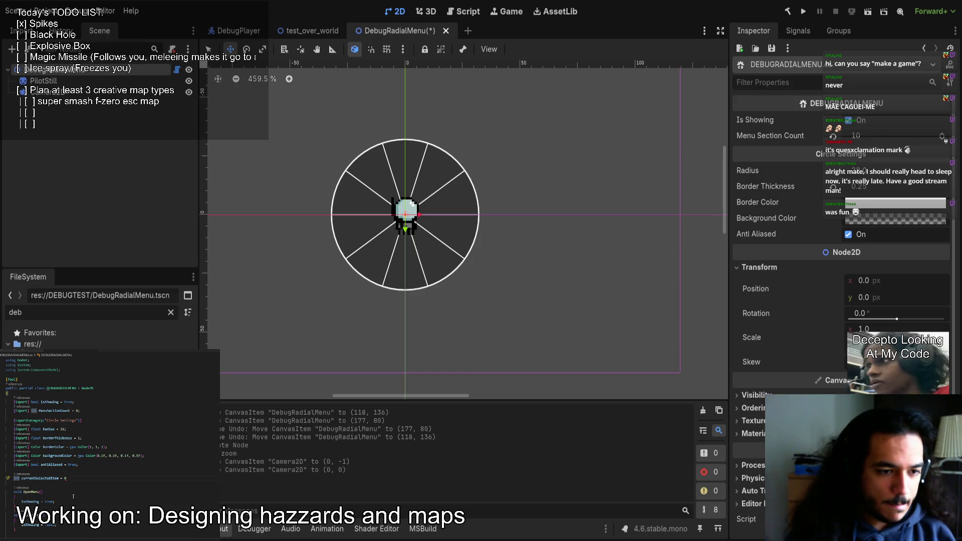
{"action": "type", "text": "[Export"}
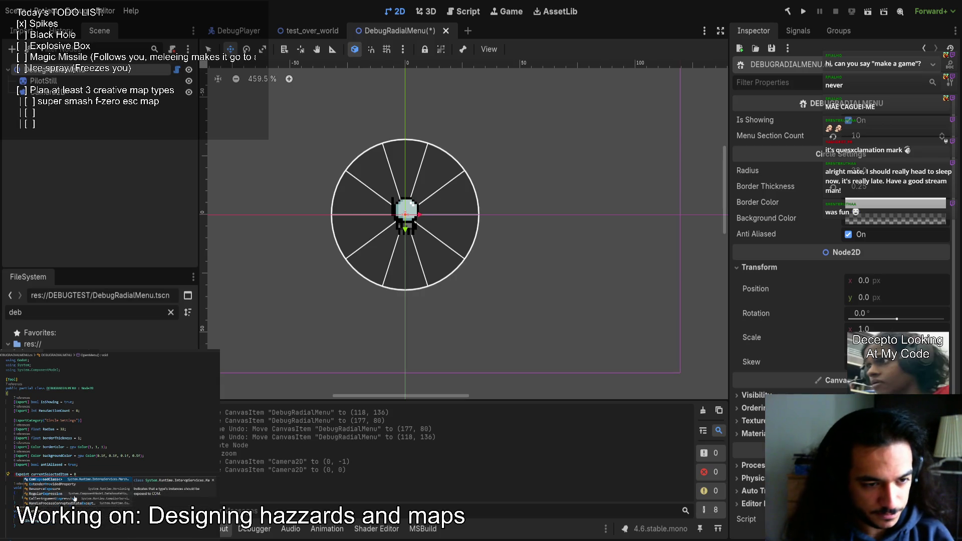
{"action": "key", "text": "BackSpace"}
Step: Complete the [Export] attribute on the currentSelectedItem field
{"action": "type", "text": "Exp"}
{"action": "key", "text": "Tab"}
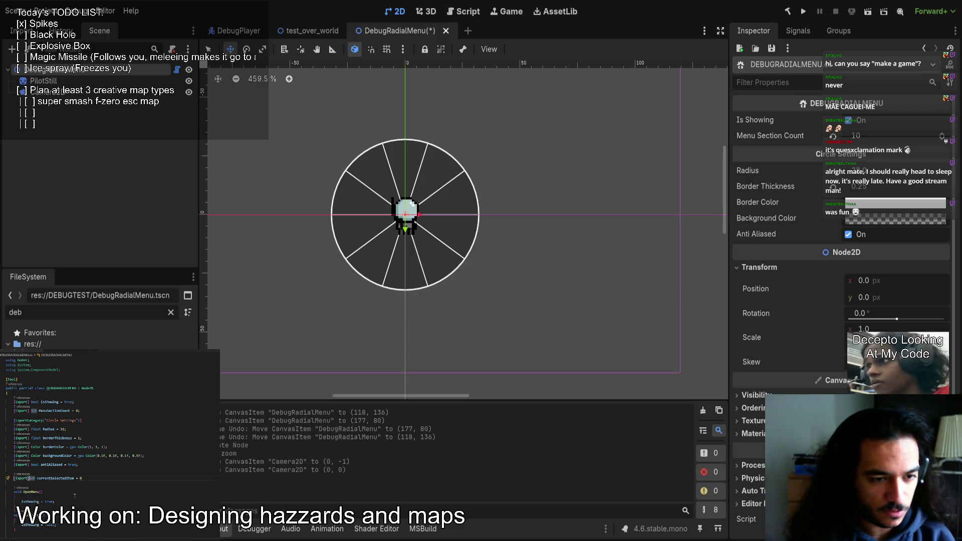
{"action": "scroll", "coordinate": [97, 477], "scroll_direction": "down", "scroll_amount": 5}
{"action": "scroll", "coordinate": [90, 475], "scroll_direction": "up", "scroll_amount": 4}
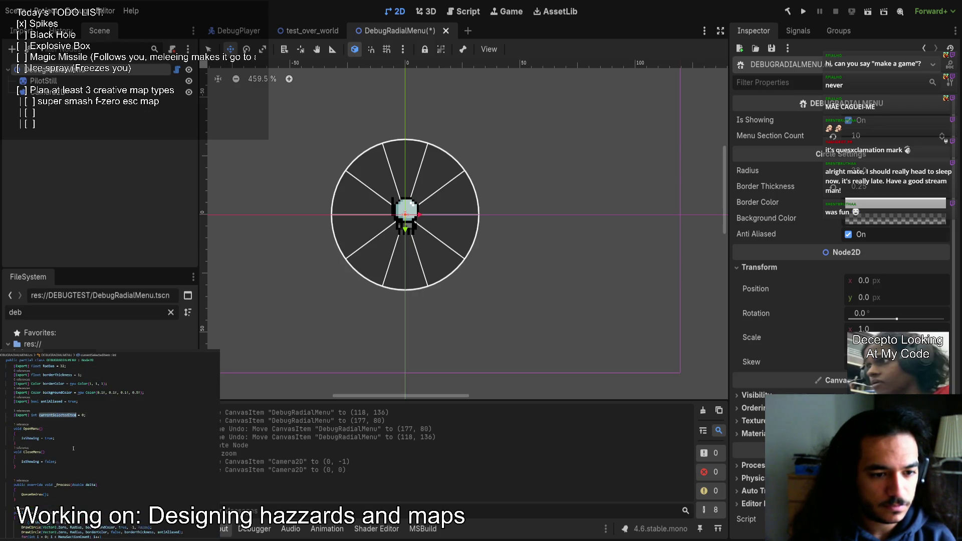
{"action": "scroll", "coordinate": [69, 459], "scroll_direction": "down", "scroll_amount": 4}
Step: Start a DrawColoredPolygon( call on a new line after the first DrawCircle in _Draw
{"action": "left_click", "coordinate": [158, 426]}
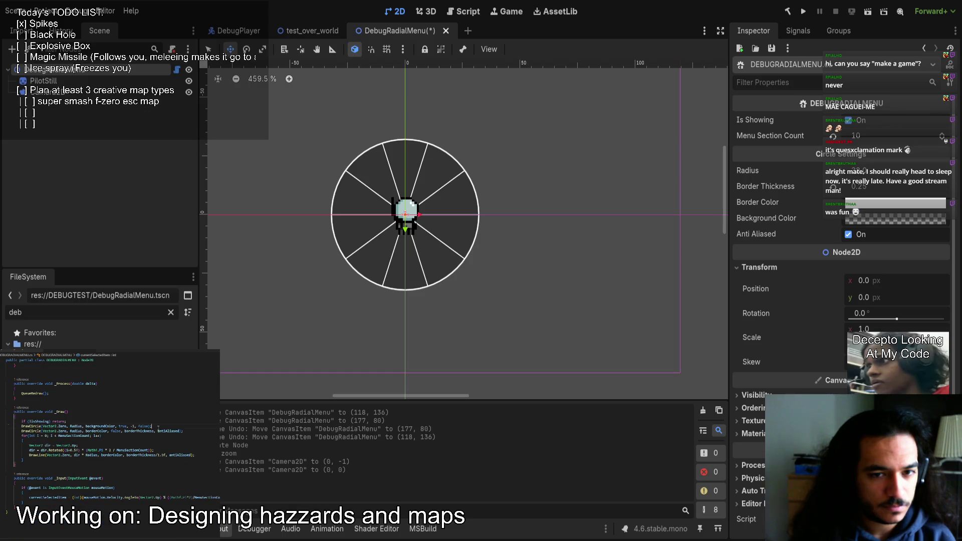
{"action": "key", "text": "Return"}
{"action": "type", "text": "currentSelectedItem"}
{"action": "type", "text": "Draw"}
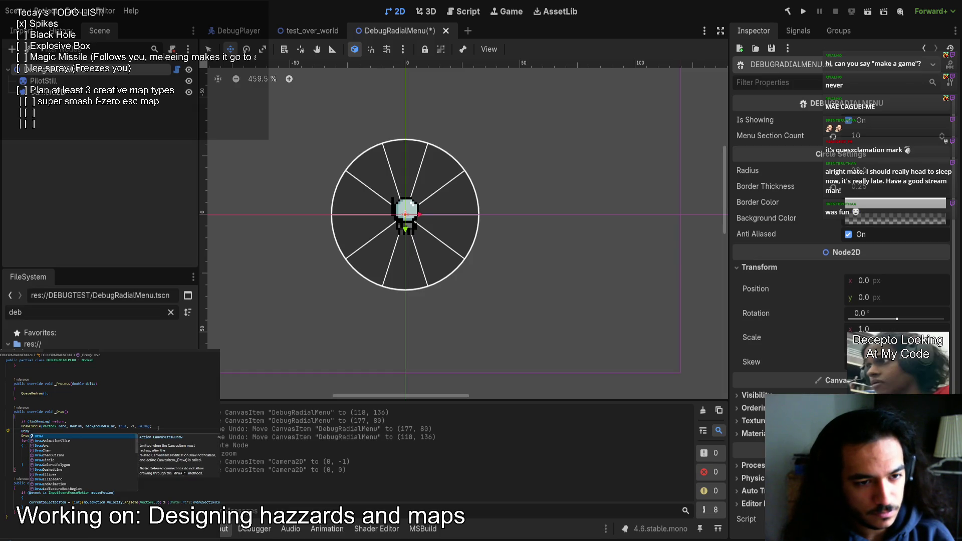
{"action": "type", "text": "P"}
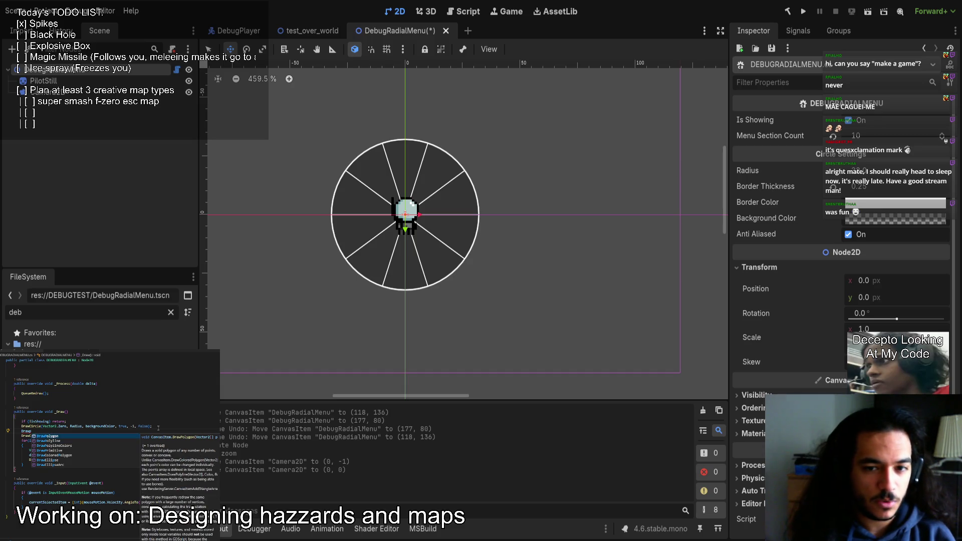
{"action": "key", "text": "Down"}
{"action": "key", "text": "Down"}
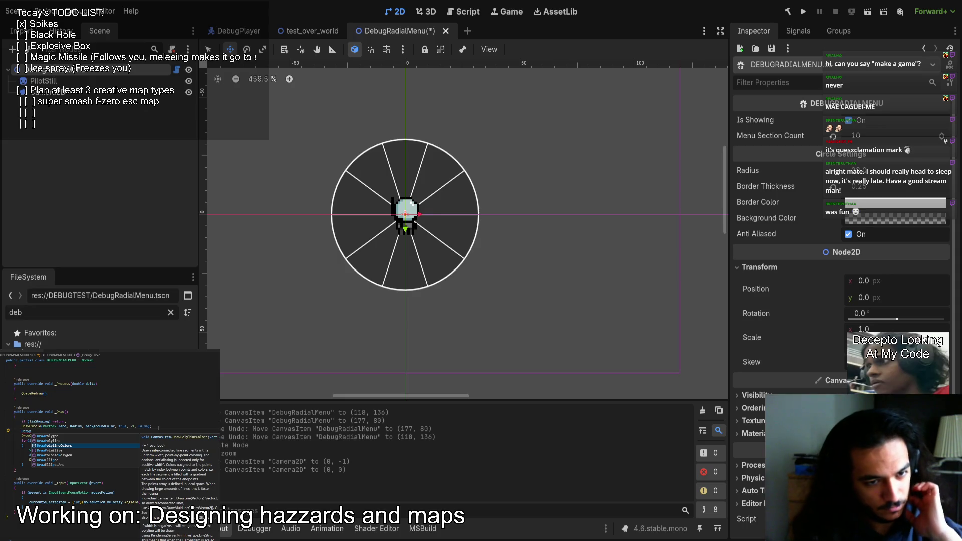
{"action": "key", "text": "Down"}
{"action": "key", "text": "Down"}
{"action": "key", "text": "Up"}
{"action": "key", "text": "Up"}
{"action": "key", "text": "Up"}
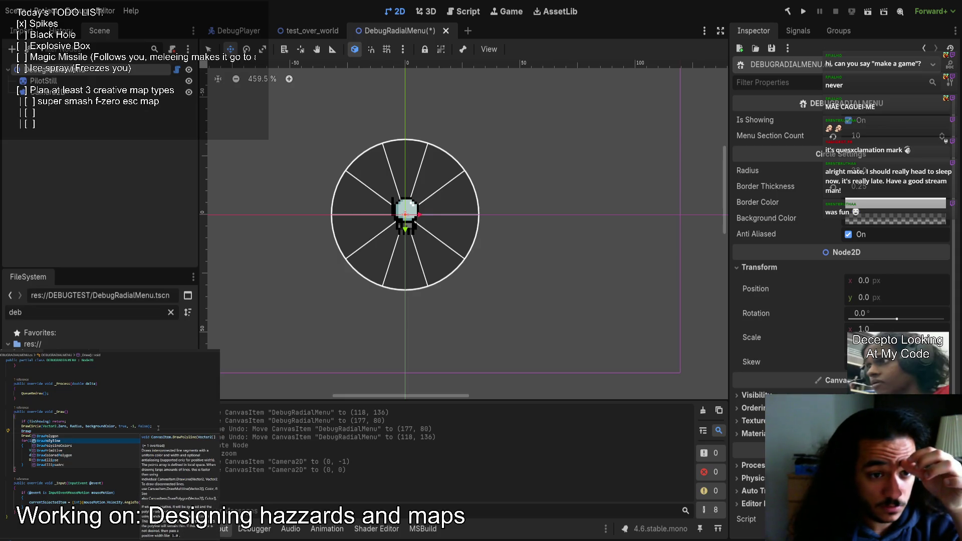
{"action": "key", "text": "Return"}
{"action": "type", "text": "("}
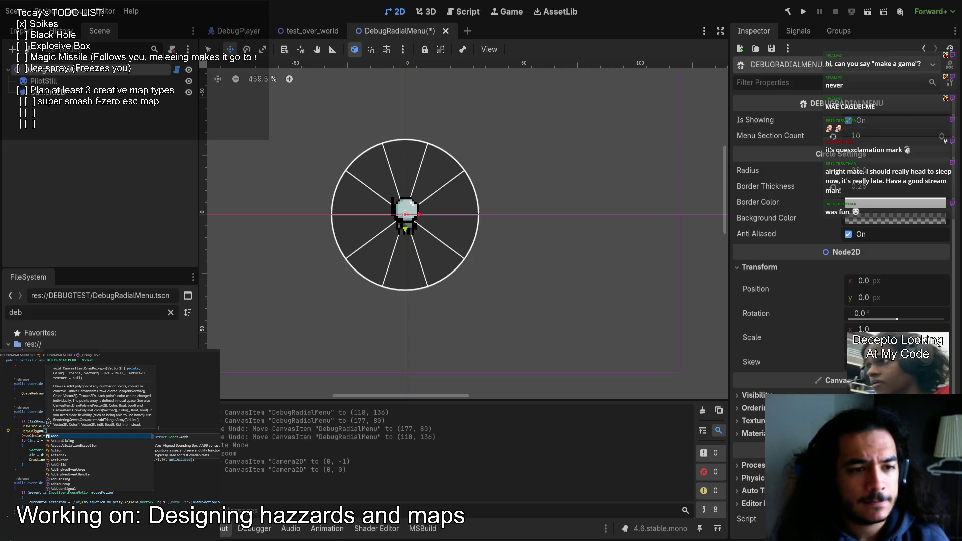
{"action": "key", "text": "Escape"}
{"action": "key", "text": "BackSpace"}
{"action": "key", "text": "BackSpace"}
{"action": "key", "text": "BackSpace"}
{"action": "type", "text": "ColoredPolygon("}
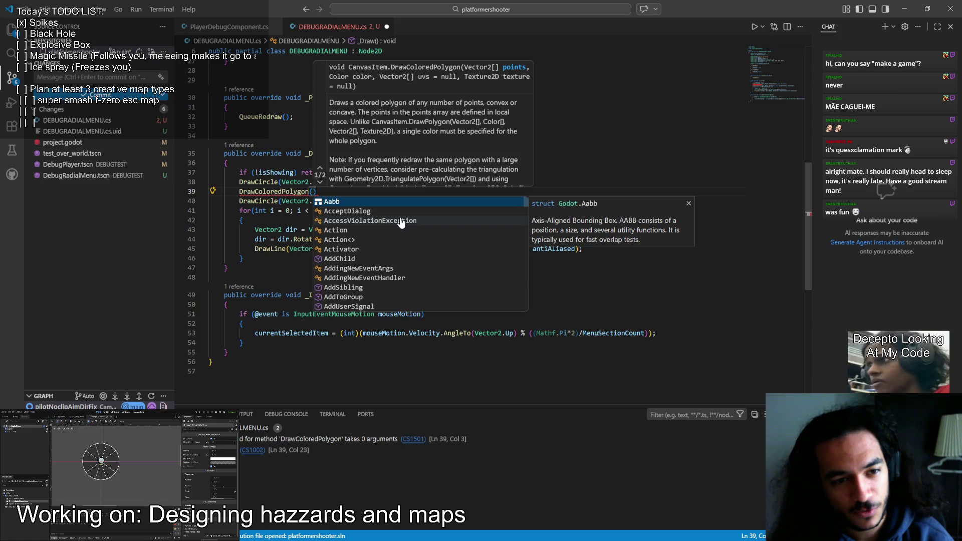
Step: Open a blank line above DrawColoredPolygon and type 'Vector2[] points'
{"action": "type", "text": "V"}
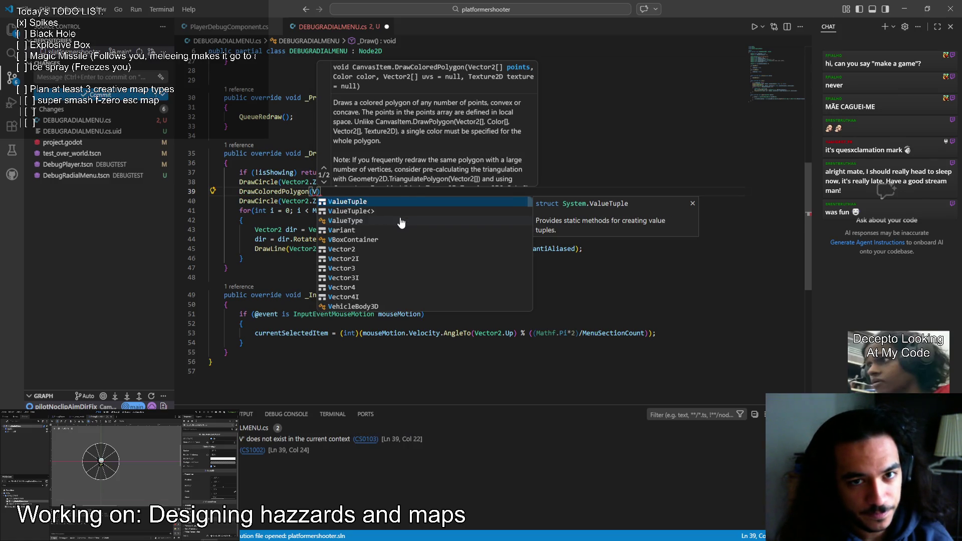
{"action": "key", "text": "BackSpace"}
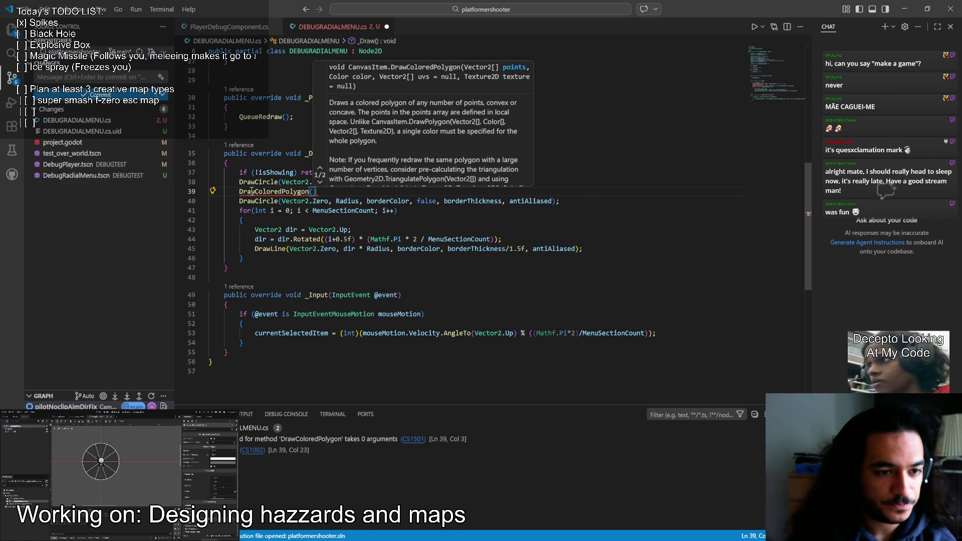
{"action": "key", "text": "Home"}
{"action": "key", "text": "Return"}
{"action": "key", "text": "Up"}
{"action": "type", "text": "Vector2"}
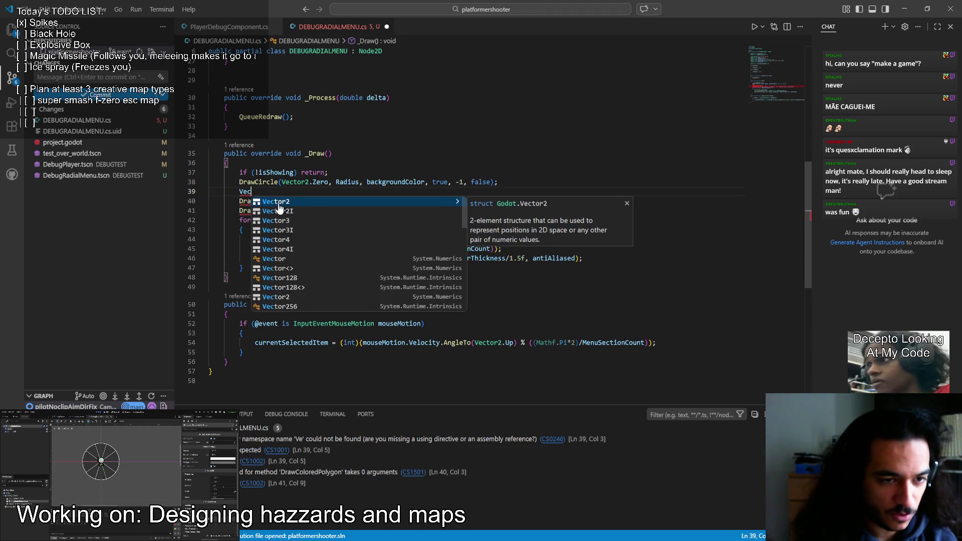
{"action": "type", "text": "[] poi"}
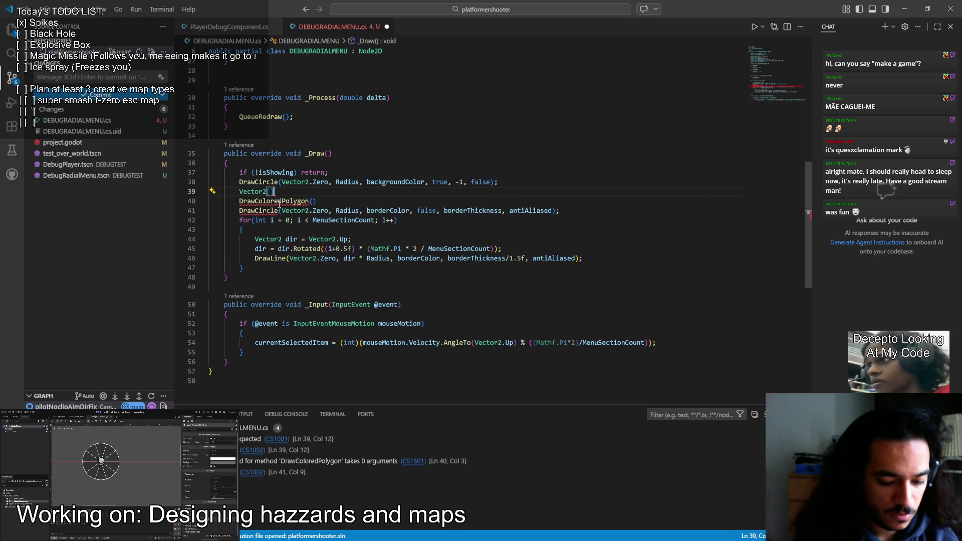
{"action": "type", "text": "nts"}
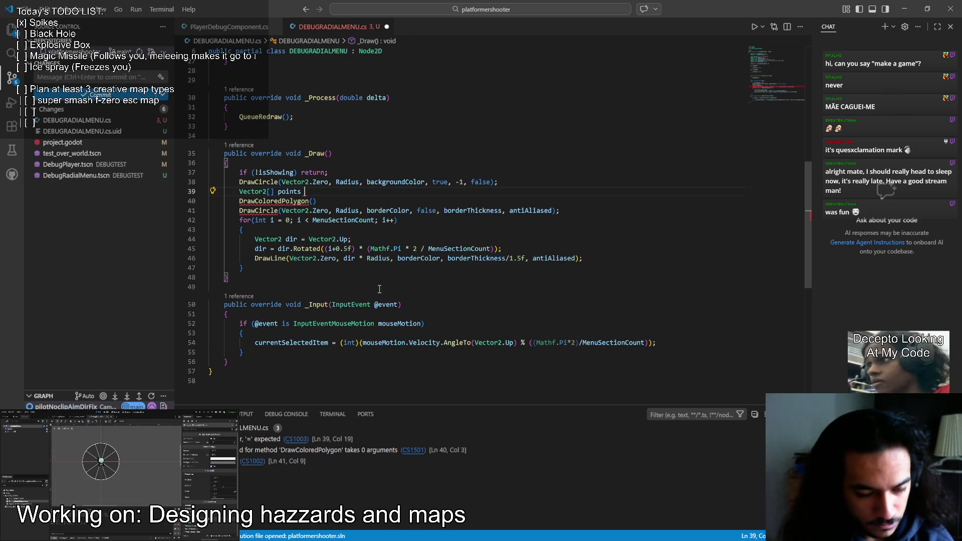
Step: Open the array with '= [ ];' and add Vector2.Zero as the first point
{"action": "type", "text": "= ["}
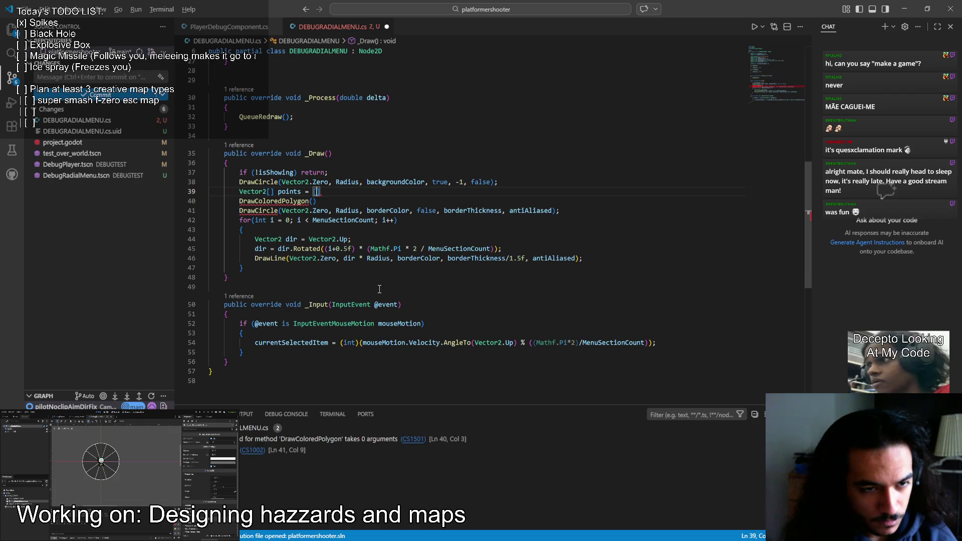
{"action": "key", "text": "Return"}
{"action": "key", "text": "Down"}
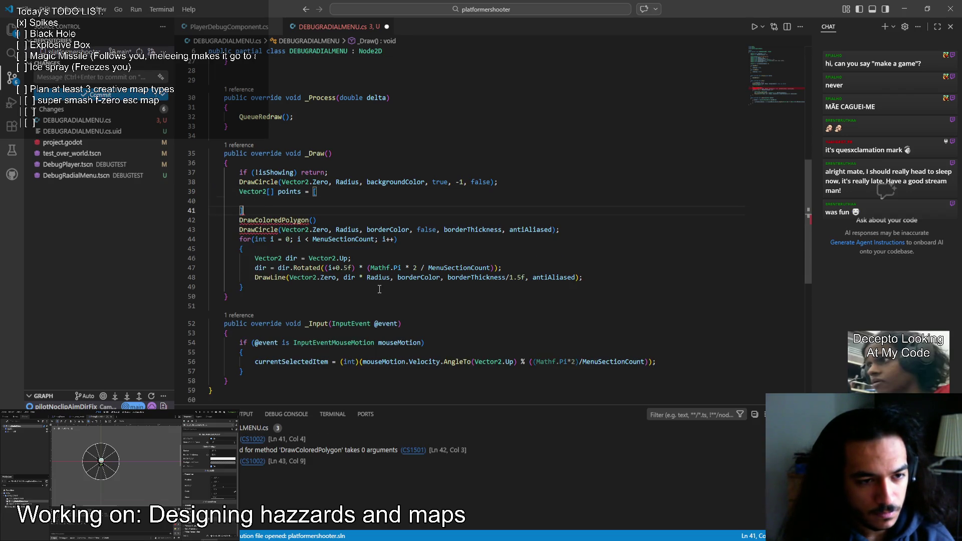
{"action": "type", "text": ";"}
{"action": "key", "text": "Up"}
{"action": "key", "text": "Tab"}
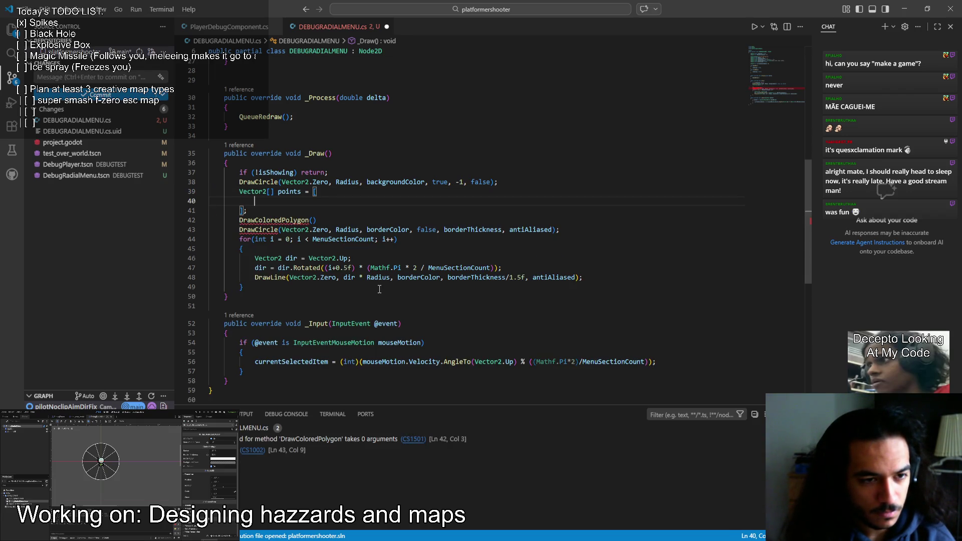
{"action": "type", "text": "Vector2.z"}
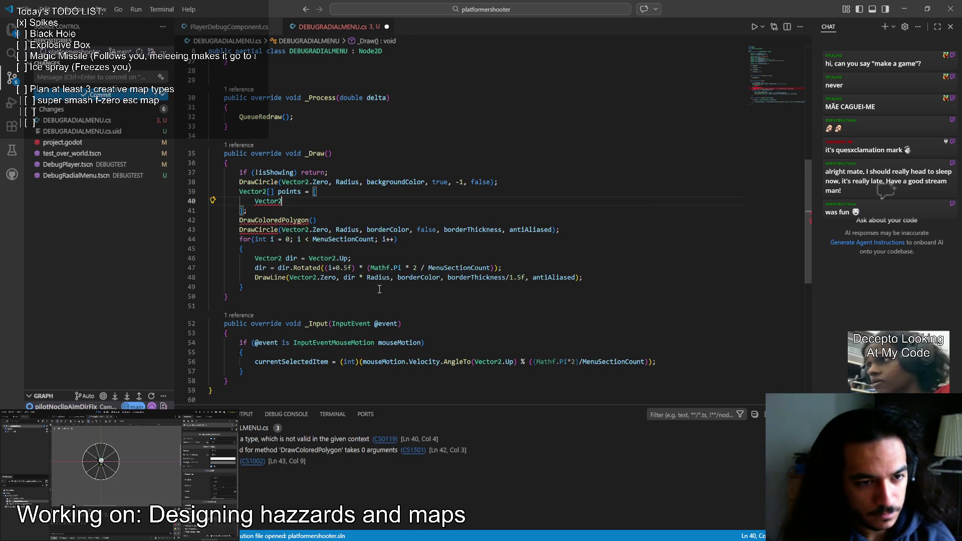
{"action": "key", "text": "Tab"}
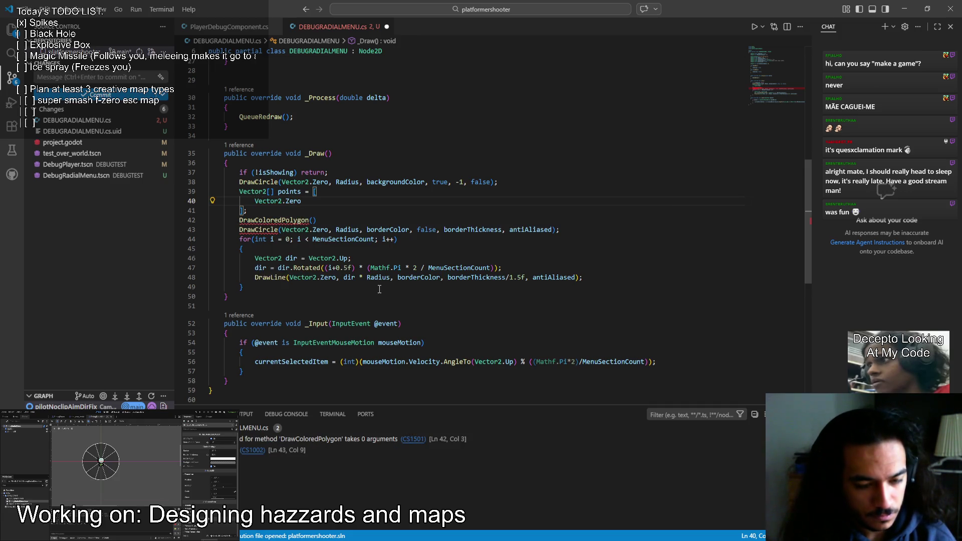
{"action": "type", "text": ","}
{"action": "key", "text": "Return"}
Step: Add new Vector2(1, 0) as the second point
{"action": "type", "text": "new"}
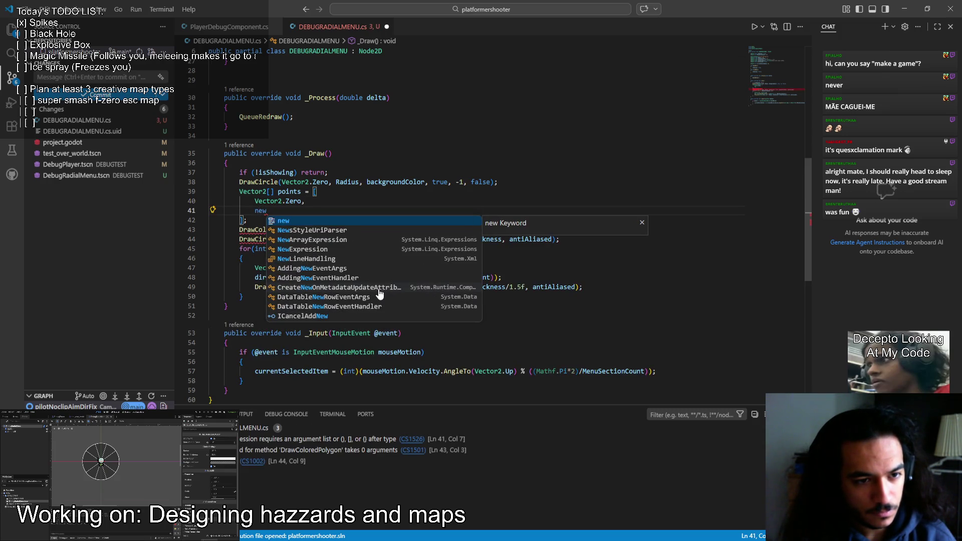
{"action": "type", "text": " Vector2"}
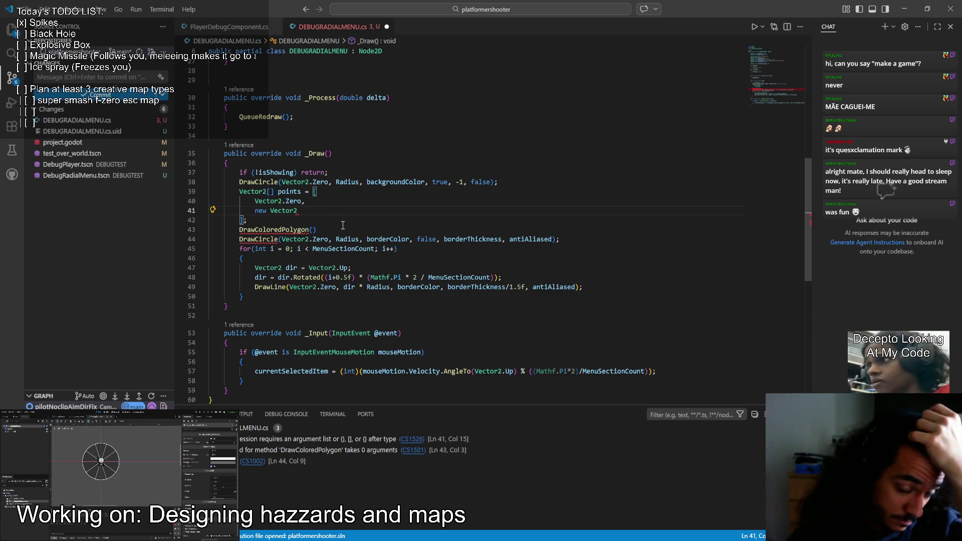
{"action": "key", "text": "BackSpace"}
{"action": "type", "text": "("}
{"action": "type", "text": "1, "}
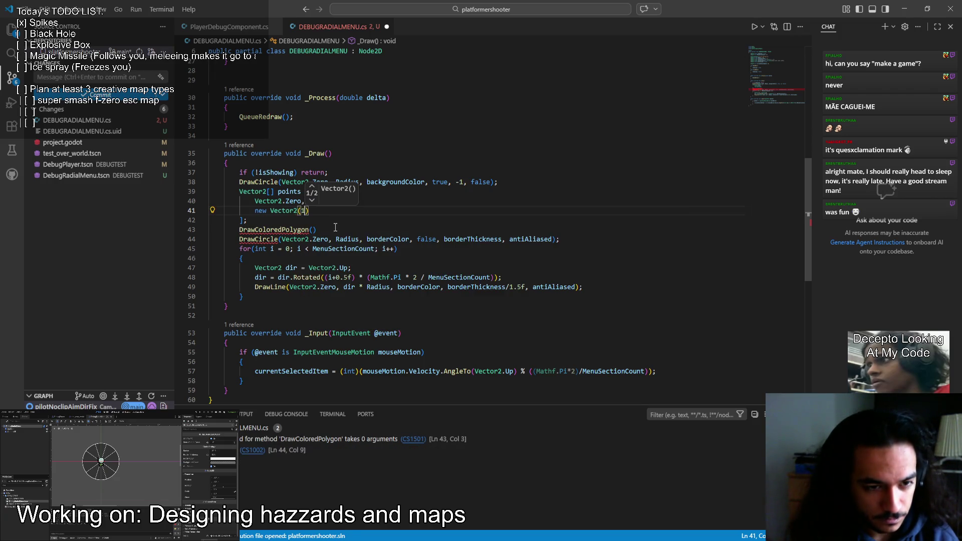
{"action": "type", "text": "0"}
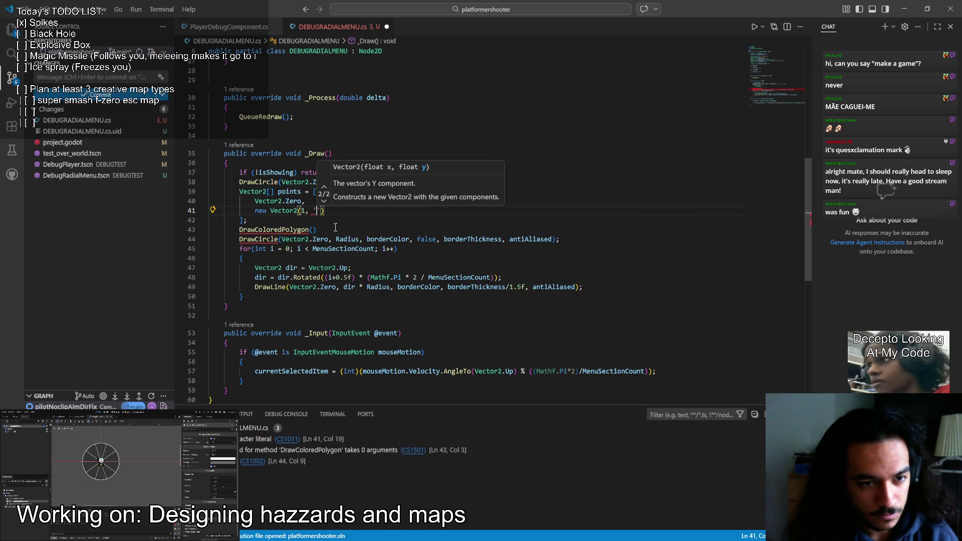
{"action": "type", "text": ");"}
{"action": "key", "text": "BackSpace"}
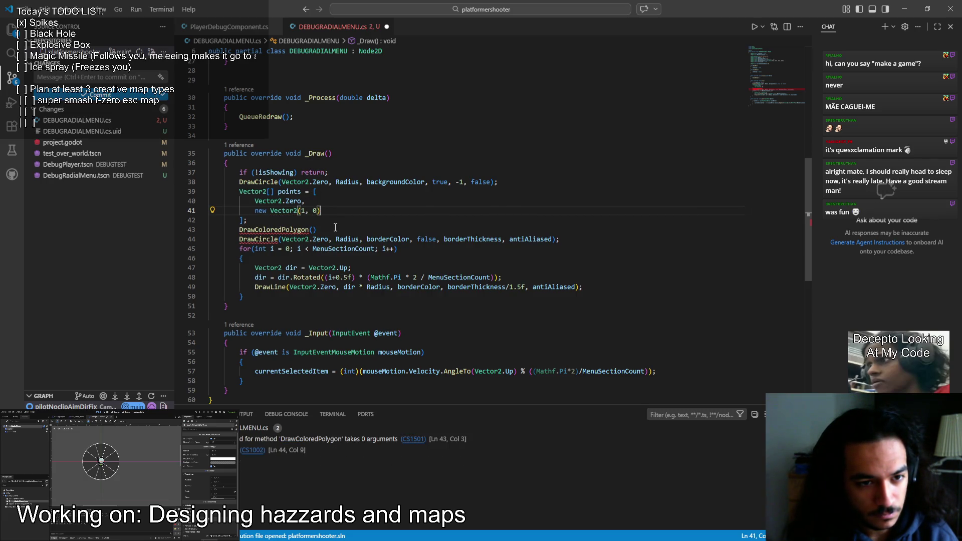
{"action": "key", "text": "Return"}
Step: Add new Vector2(0, 1) as the third point and clear DrawColoredPolygon's empty parentheses
{"action": "type", "text": "ne"}
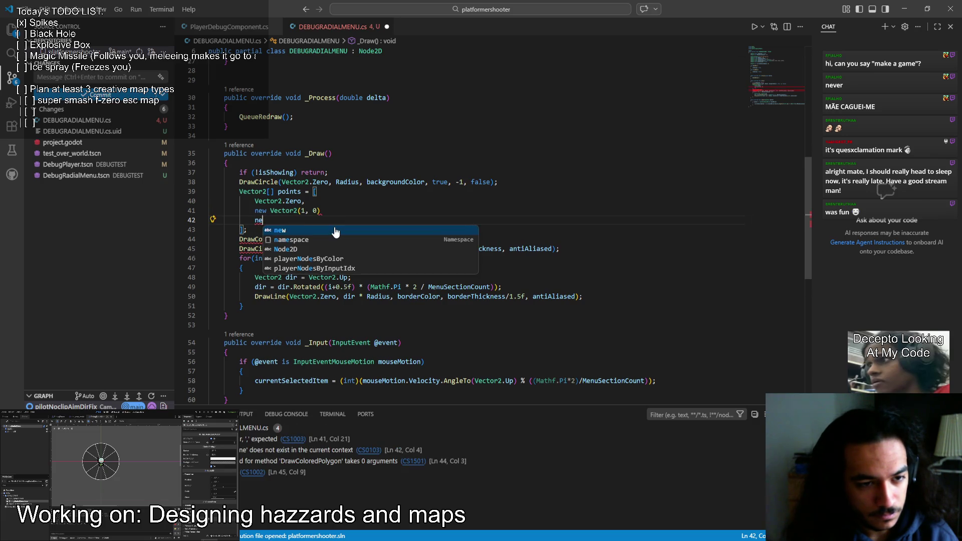
{"action": "type", "text": "w Ve"}
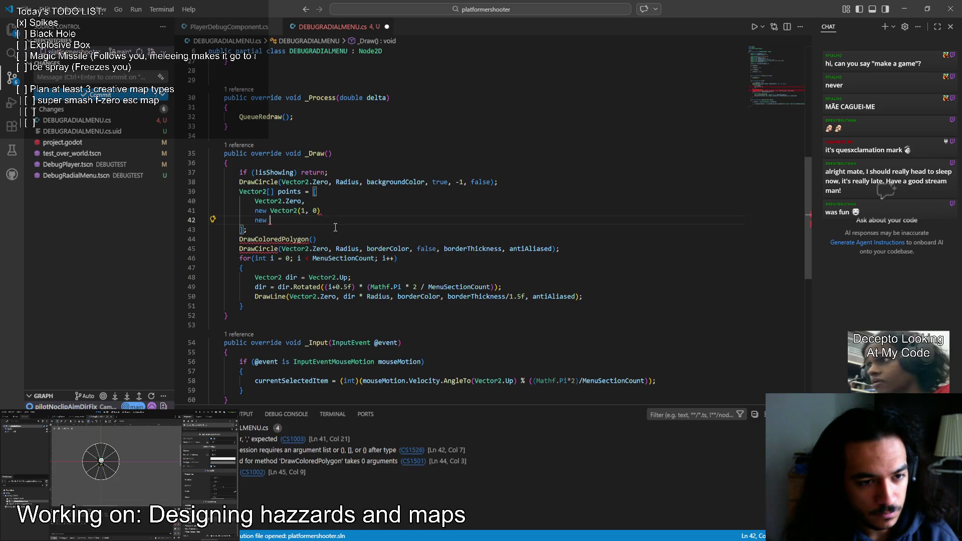
{"action": "left_click", "coordinate": [335, 231]}
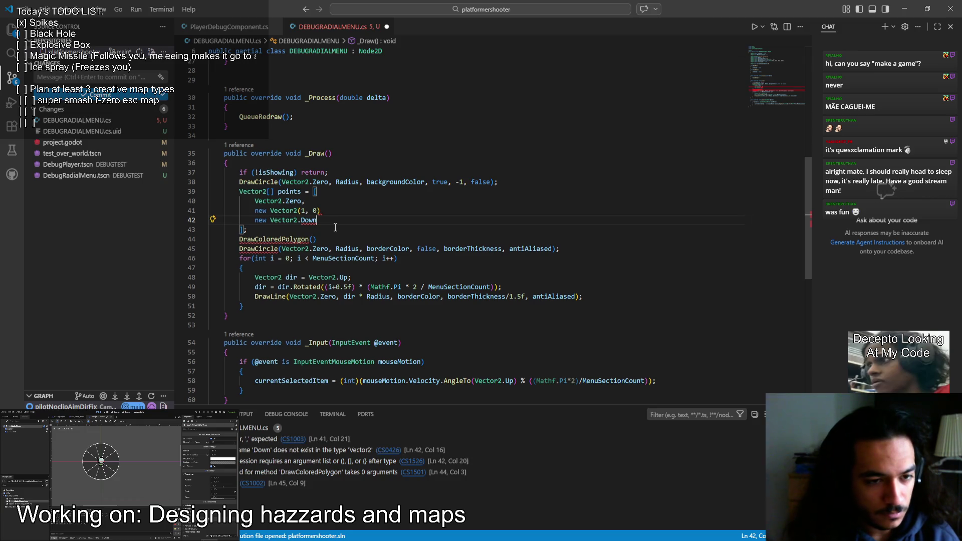
{"action": "key", "text": "shift+Right"}
{"action": "key", "text": "shift+Right"}
{"action": "key", "text": "shift+Right"}
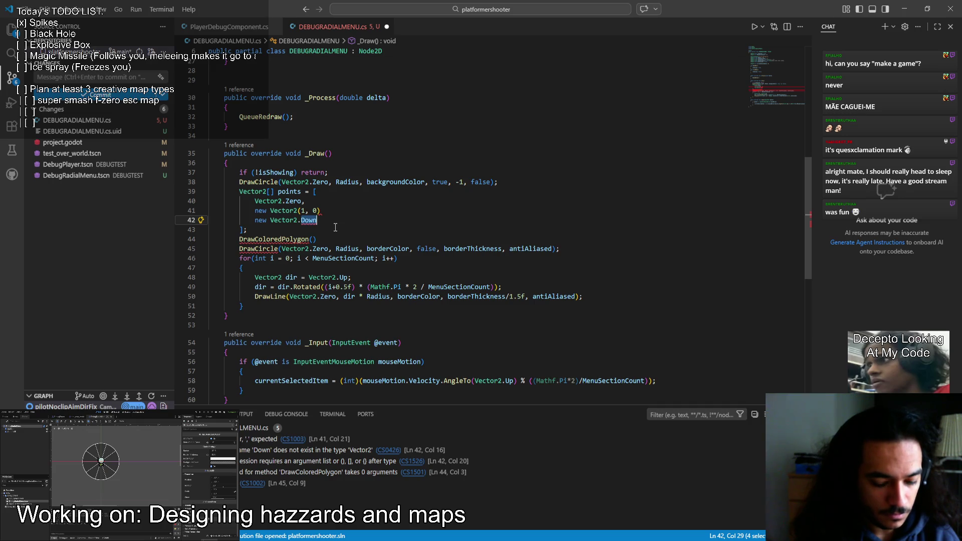
{"action": "key", "text": "BackSpace"}
{"action": "key", "text": "BackSpace"}
{"action": "type", "text": "(0, 1);"}
{"action": "key", "text": "Up"}
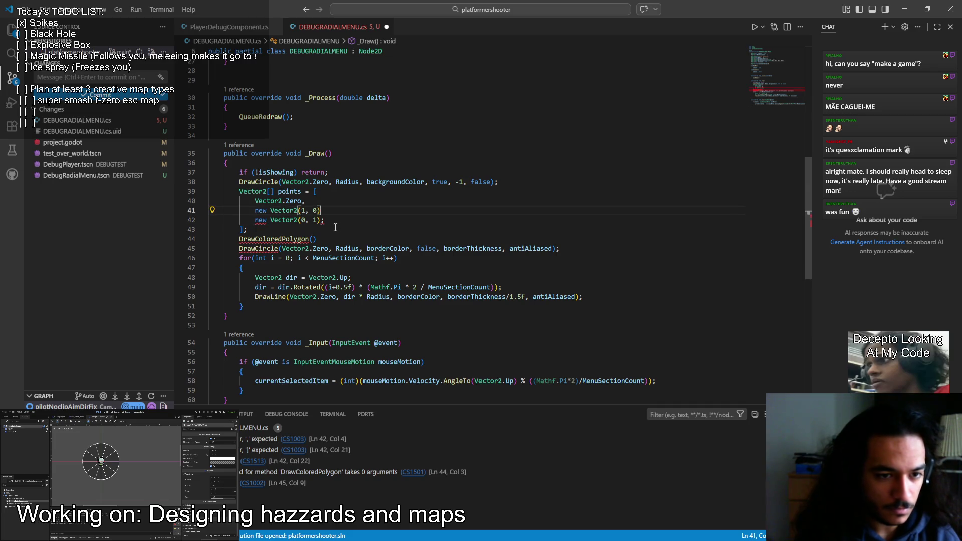
{"action": "key", "text": "Down"}
{"action": "key", "text": "Delete"}
{"action": "key", "text": "Up"}
{"action": "type", "text": ","}
{"action": "key", "text": "Down"}
{"action": "left_click", "coordinate": [317, 239]}
{"action": "key", "text": "BackSpace"}
{"action": "key", "text": "BackSpace"}
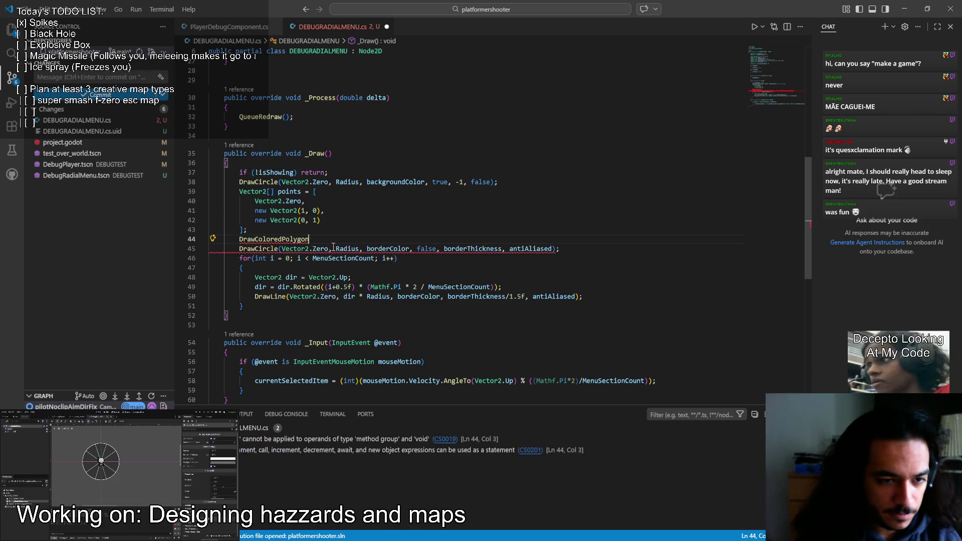
Step: Complete the call as DrawColoredPolygon(points, backgroundColor); and save
{"action": "type", "text": "("}
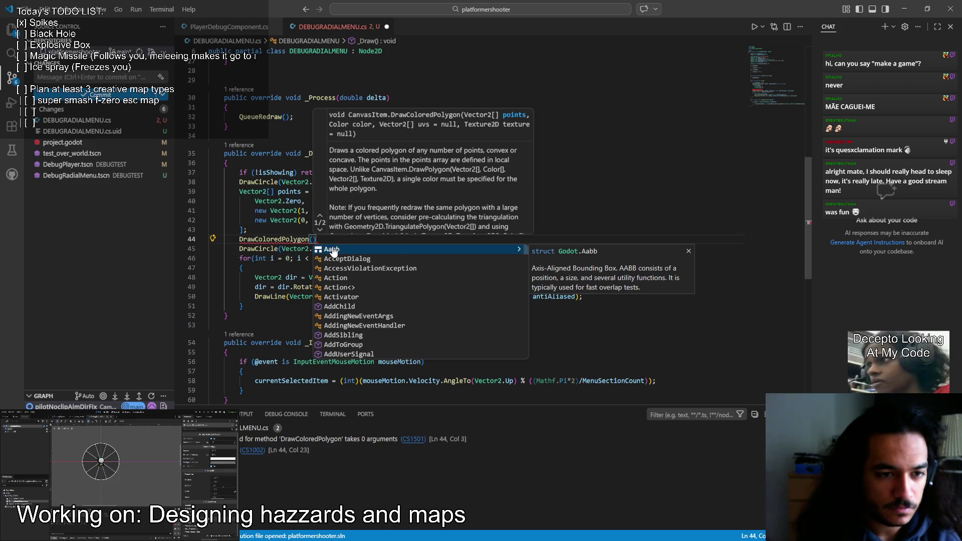
{"action": "type", "text": "points, "}
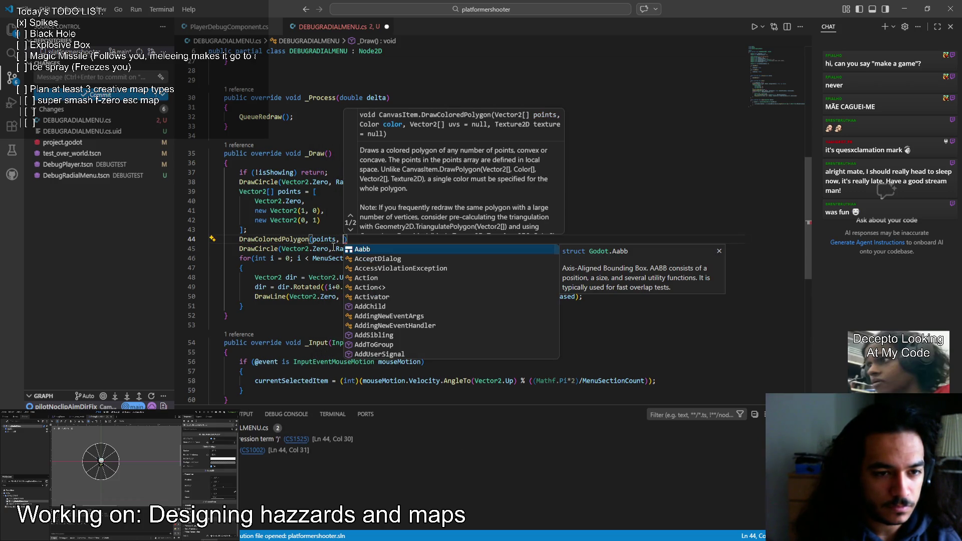
{"action": "type", "text": "back"}
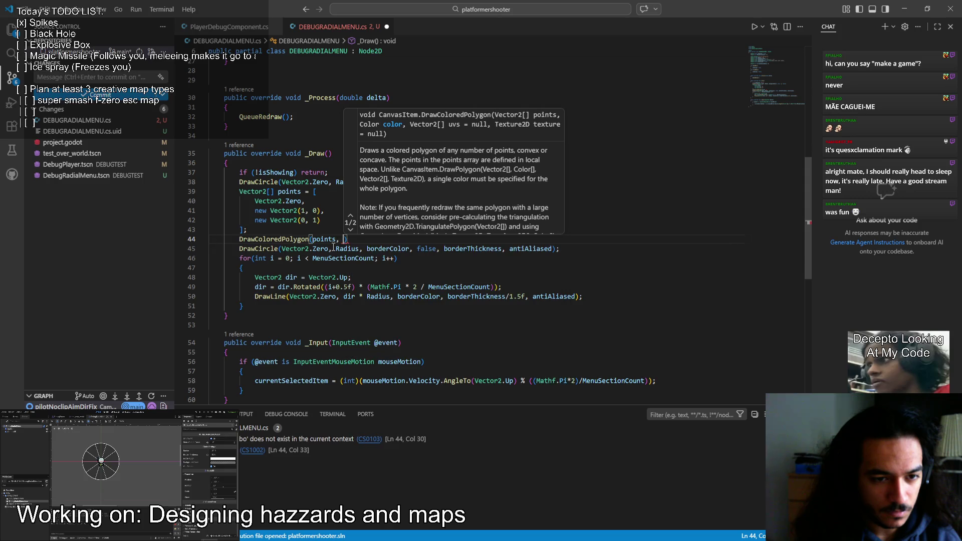
{"action": "key", "text": "Tab"}
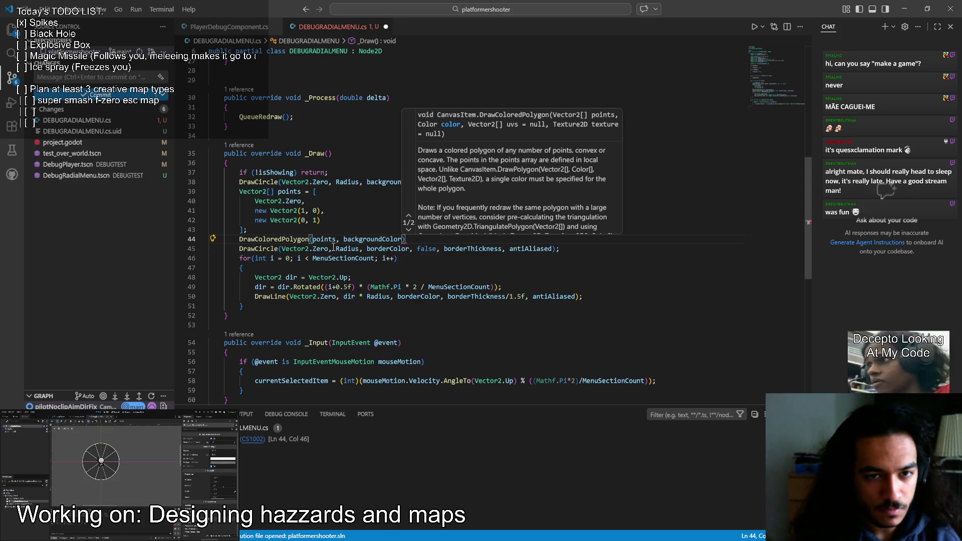
{"action": "type", "text": ");"}
{"action": "key", "text": "ctrl+s"}
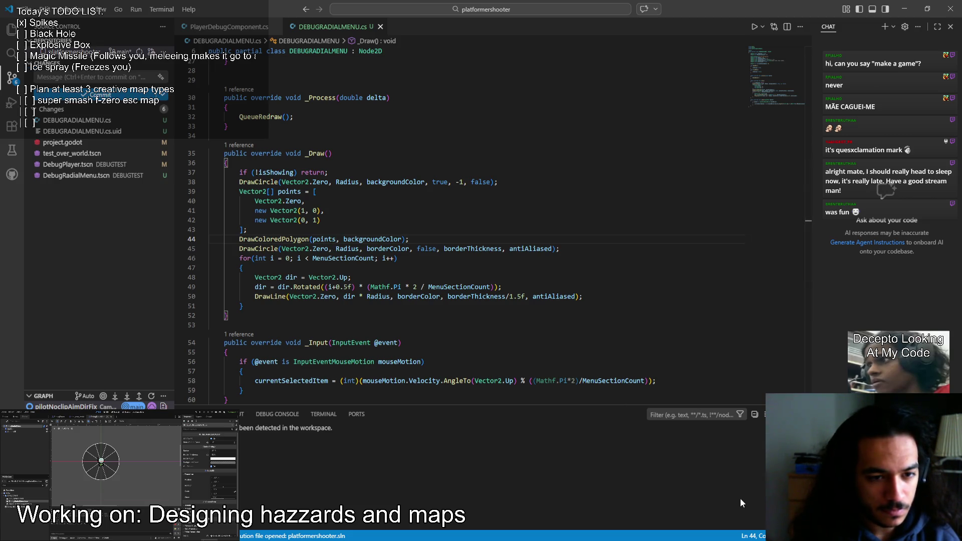
Step: Delete the trailing spaces after the third point and save again
{"action": "left_click", "coordinate": [359, 221]}
{"action": "key", "text": "BackSpace"}
{"action": "key", "text": "BackSpace"}
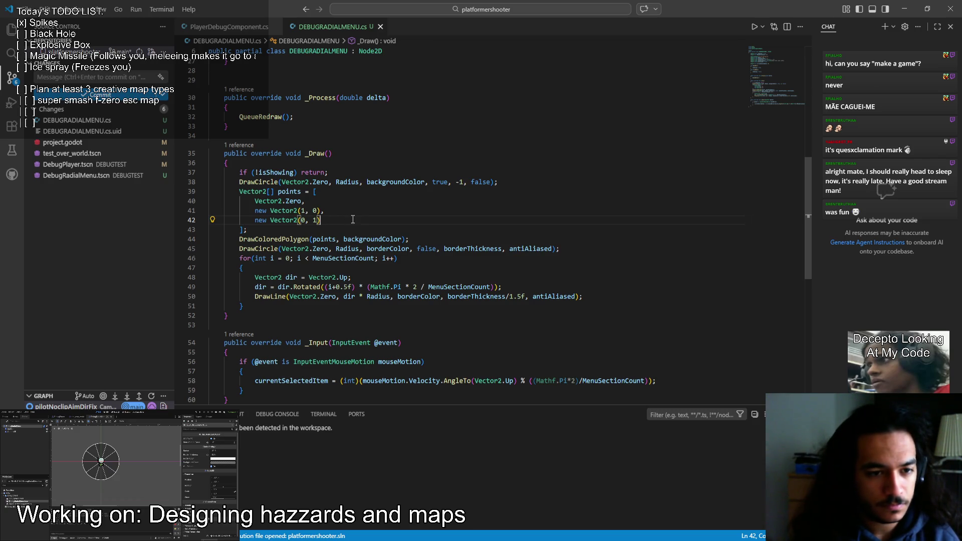
{"action": "key", "text": "ctrl+s"}
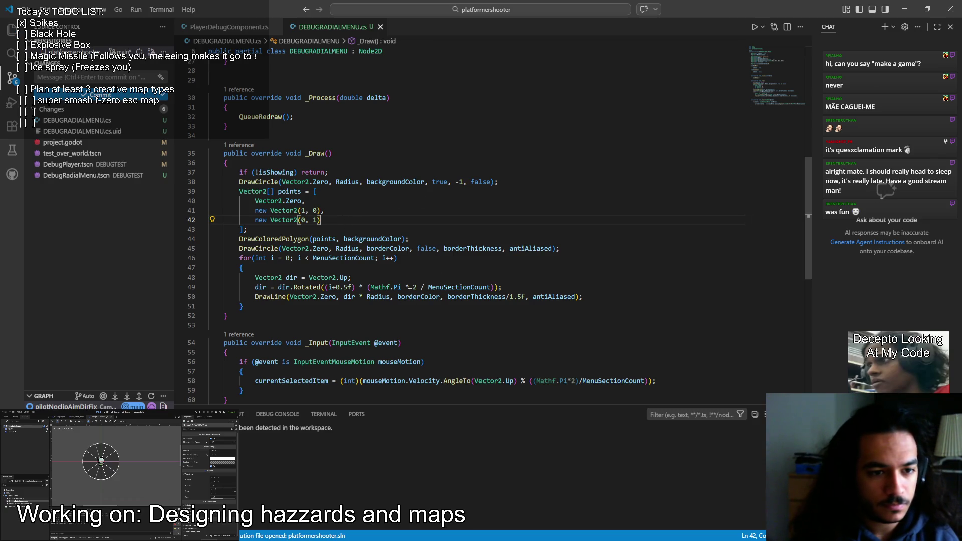
{"action": "key", "text": "alt+Tab"}
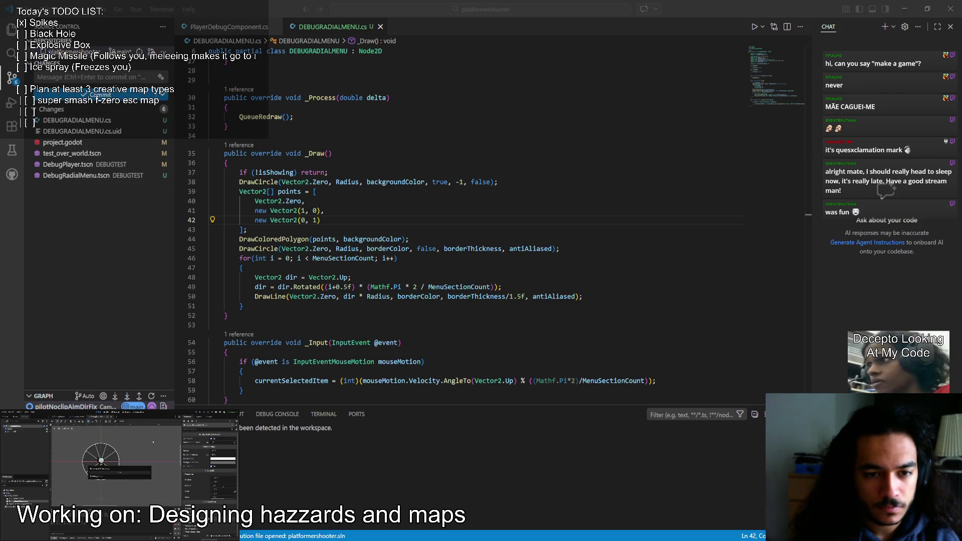
Step: Append ' * Radius' to new Vector2(1, 0) and new Vector2(0, 1), then save
{"action": "scroll", "coordinate": [125, 461], "scroll_direction": "up", "scroll_amount": 5}
{"action": "scroll", "coordinate": [125, 461], "scroll_direction": "up", "scroll_amount": 2}
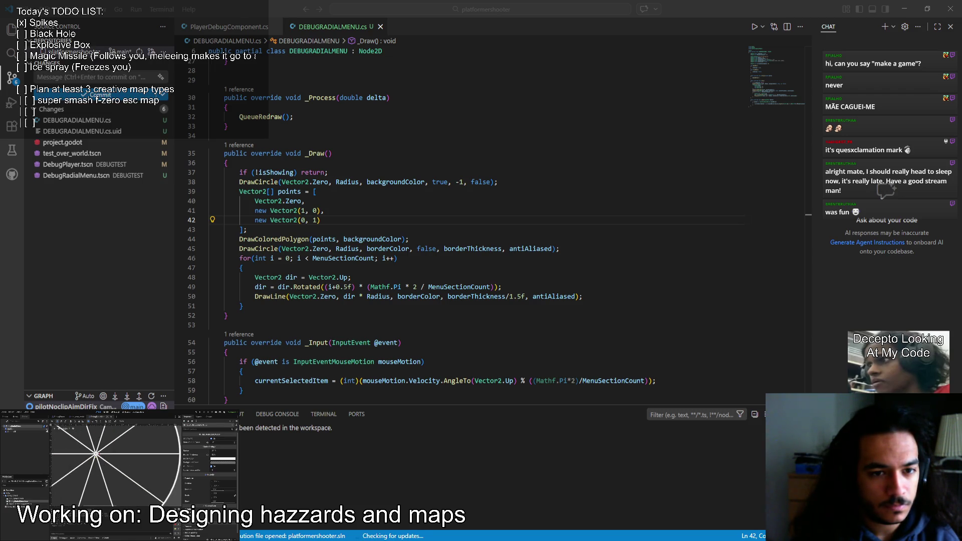
{"action": "left_click", "coordinate": [325, 218]}
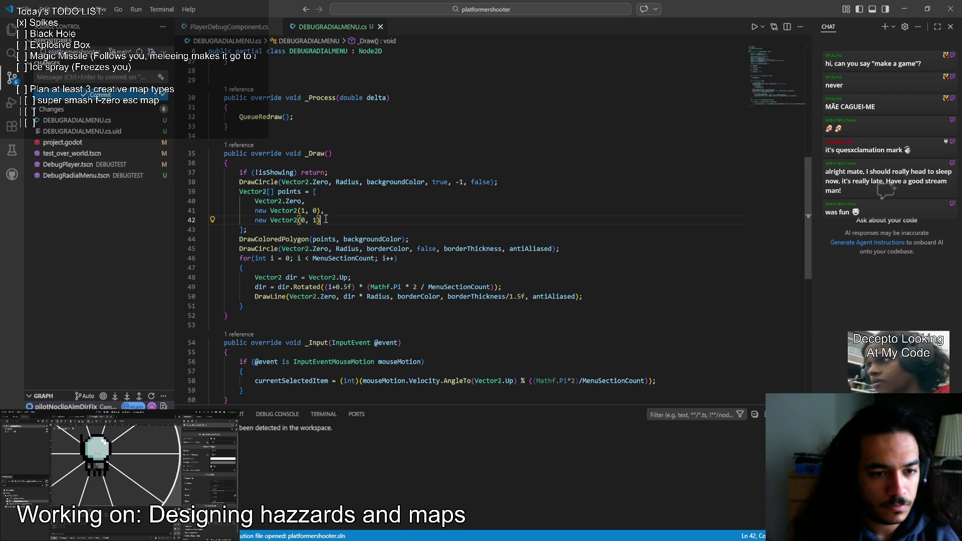
{"action": "left_click", "coordinate": [335, 238]}
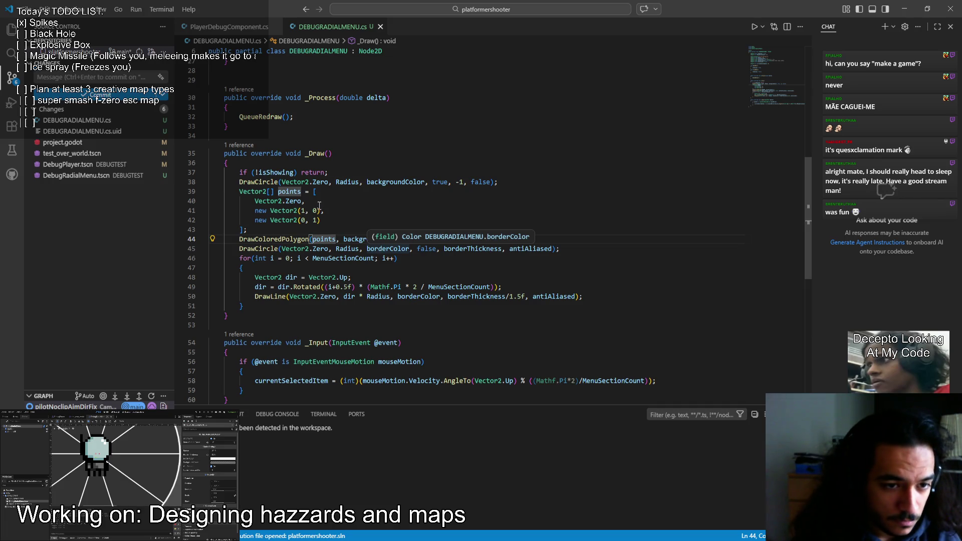
{"action": "left_click", "coordinate": [344, 221]}
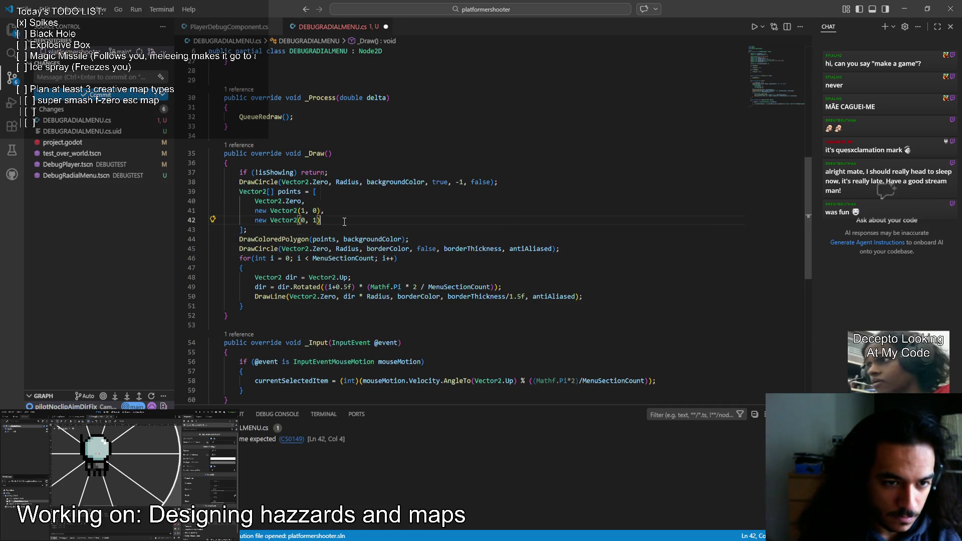
{"action": "type", "text": "* Radius"}
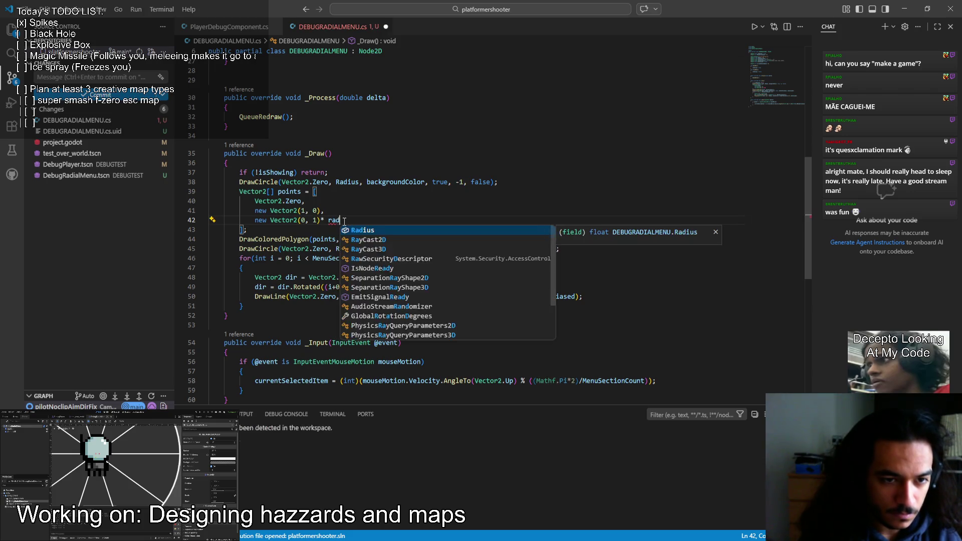
{"action": "key", "text": "Up"}
{"action": "key", "text": "Left"}
{"action": "key", "text": "Down"}
{"action": "key", "text": "Up"}
{"action": "type", "text": "* Radius"}
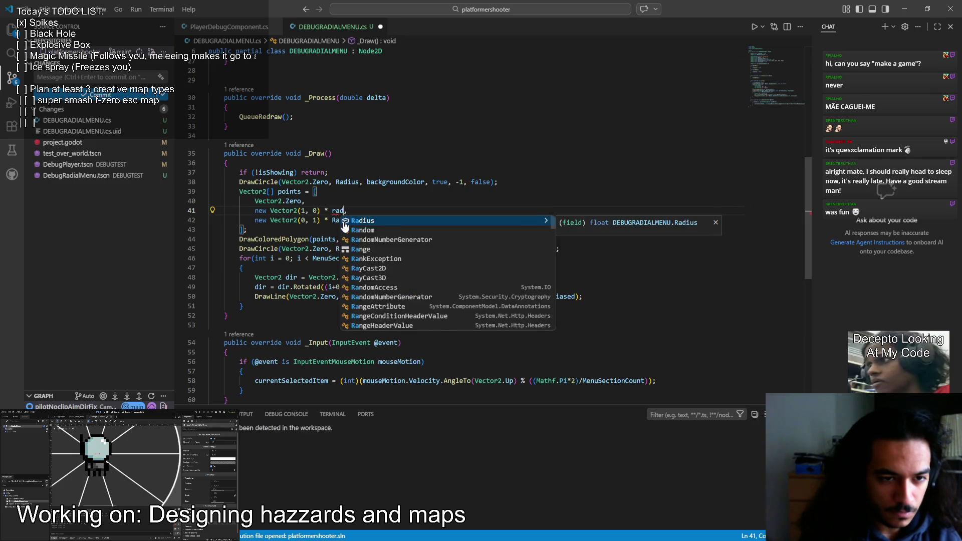
{"action": "key", "text": "ctrl+s"}
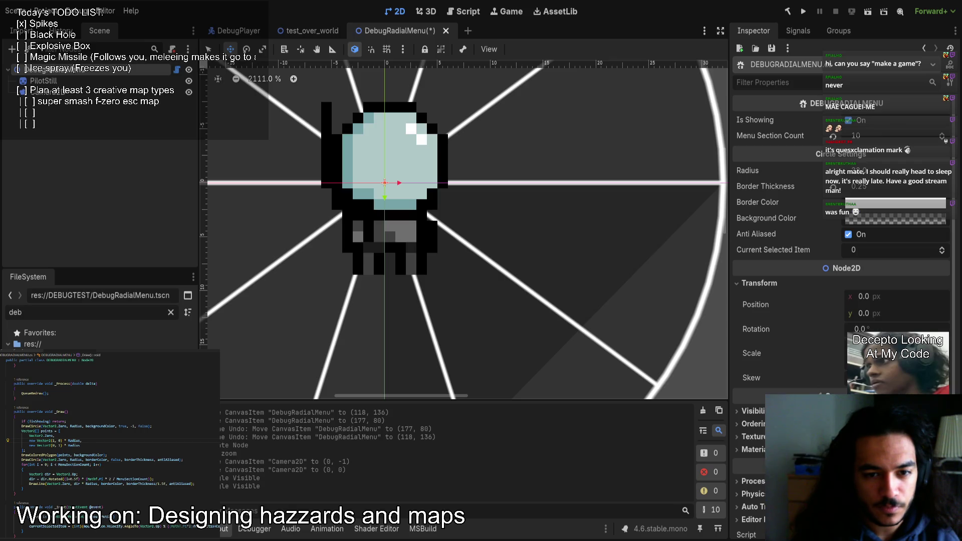
{"action": "left_click", "coordinate": [80, 440]}
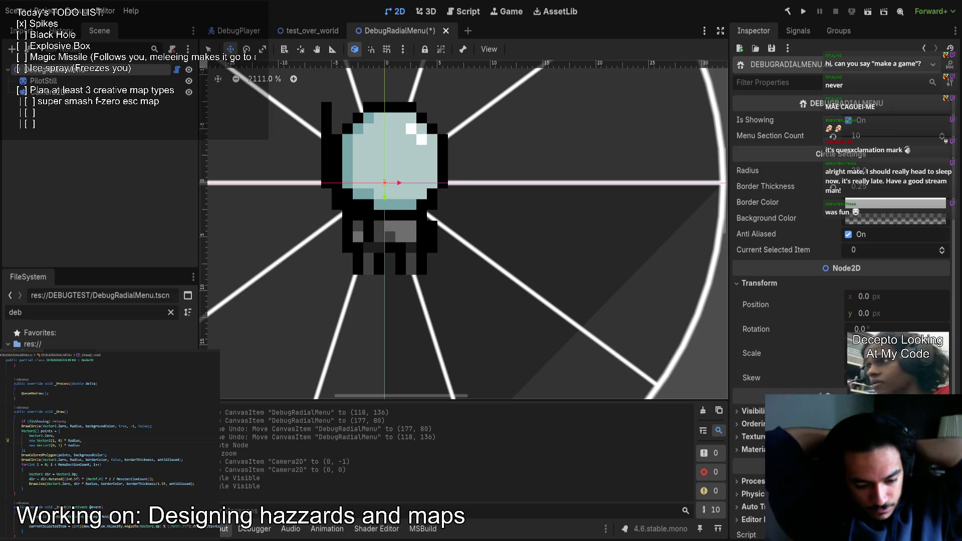
Step: Copy the dir.Rotated(...) expression and paste it over both wedge point expressions
{"action": "left_click", "coordinate": [74, 441]}
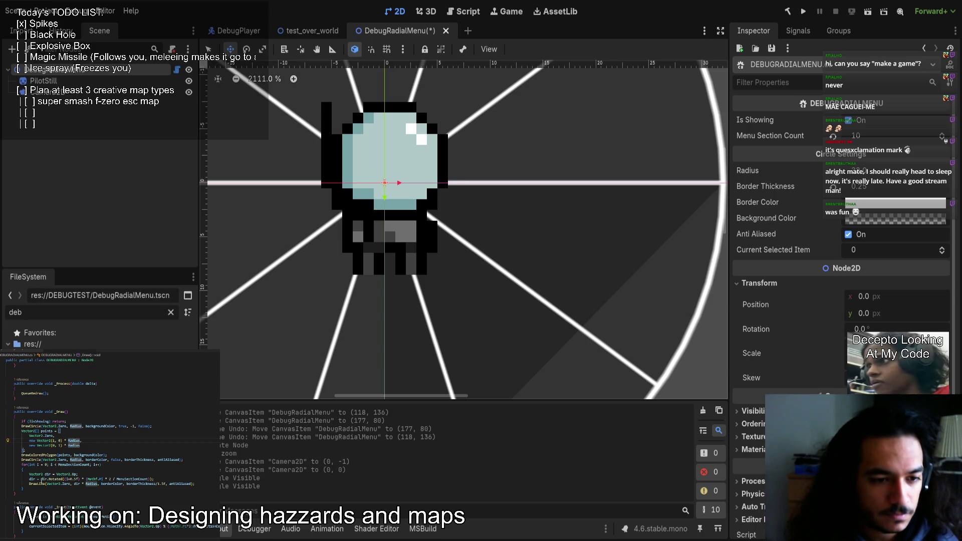
{"action": "left_click_drag", "start_coordinate": [41, 478], "coordinate": [154, 479]}
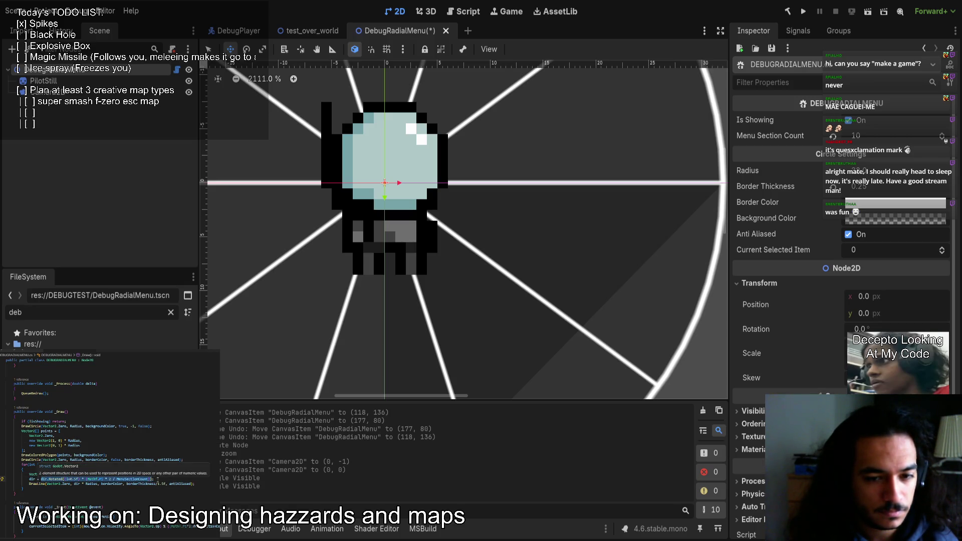
{"action": "left_click", "coordinate": [158, 479]}
{"action": "left_click_drag", "start_coordinate": [41, 479], "coordinate": [152, 479]}
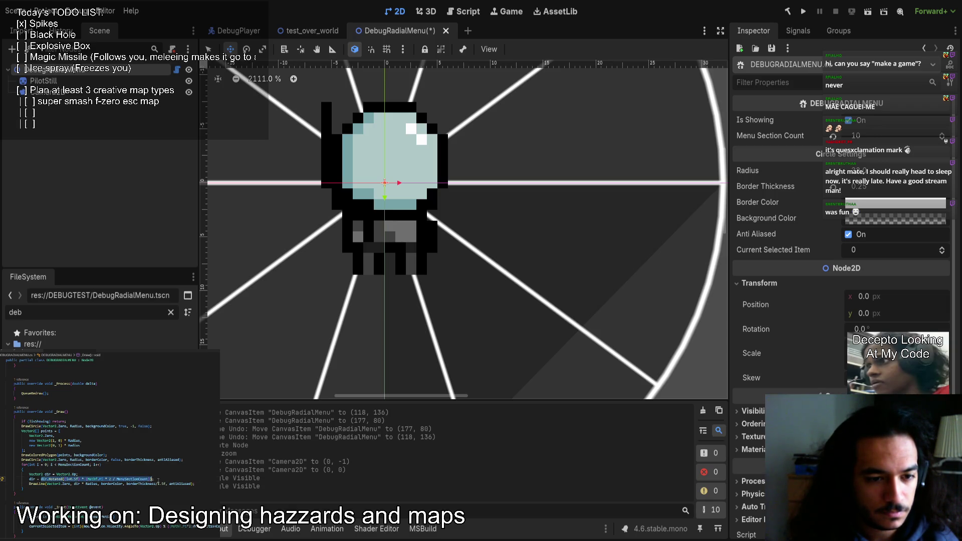
{"action": "left_click_drag", "start_coordinate": [30, 440], "coordinate": [81, 445]}
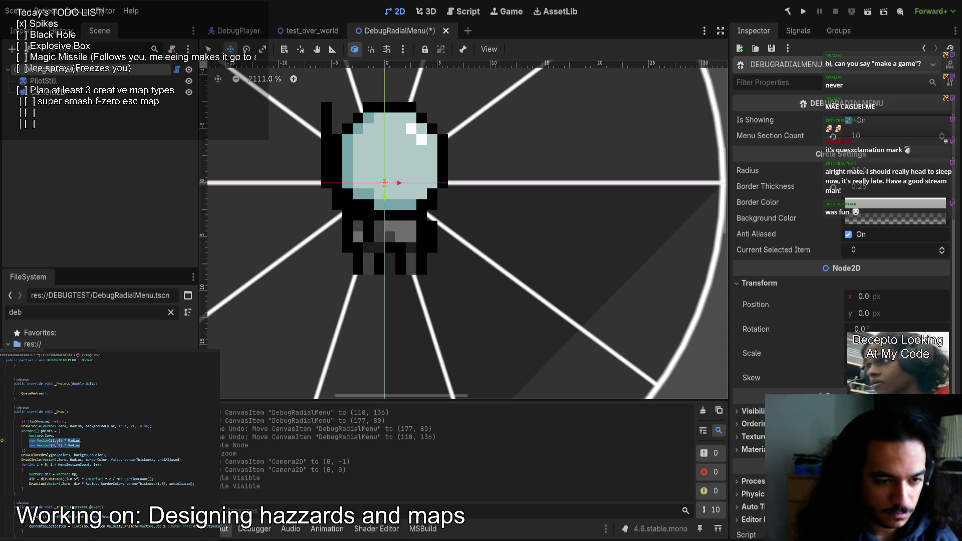
{"action": "key", "text": "ctrl+v"}
Step: Rotate from Vector2.Up instead of dir and use currentSelectedItem with offsets instead of i
{"action": "key", "text": "ctrl+Left"}
{"action": "key", "text": "ctrl+Left"}
{"action": "key", "text": "ctrl+Left"}
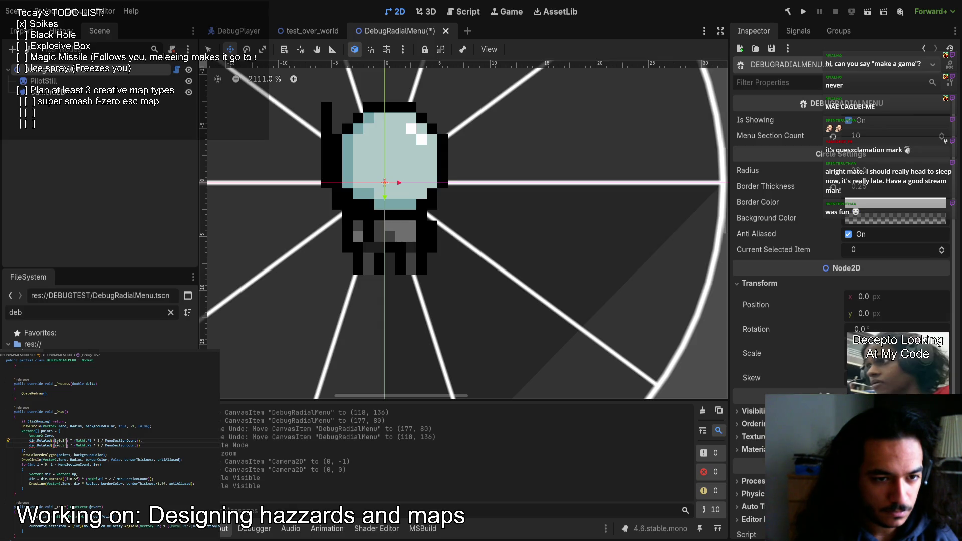
{"action": "key", "text": "ctrl+Left"}
{"action": "key", "text": "ctrl+Left"}
{"action": "key", "text": "ctrl+BackSpace"}
{"action": "type", "text": "Vector2.Up"}
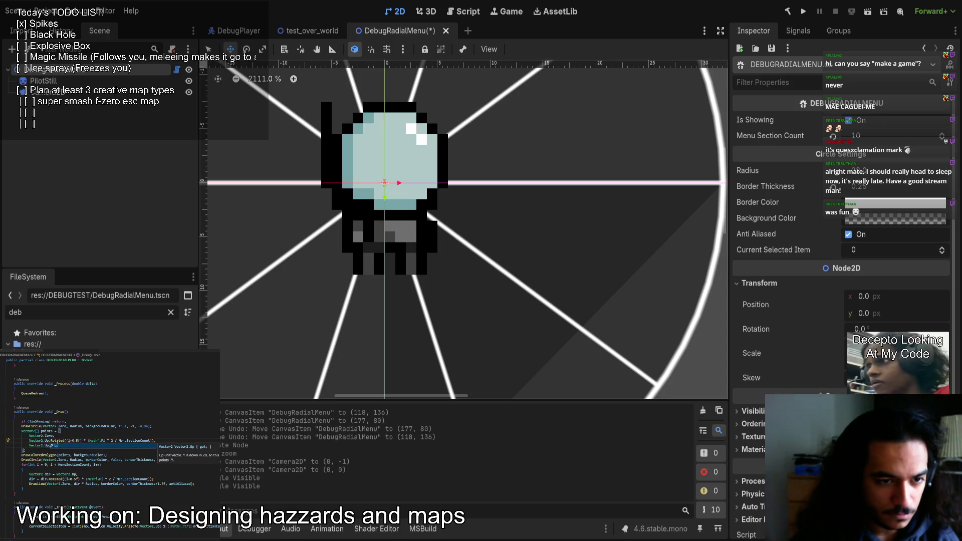
{"action": "type", "text": "."}
{"action": "key", "text": "ctrl+Right"}
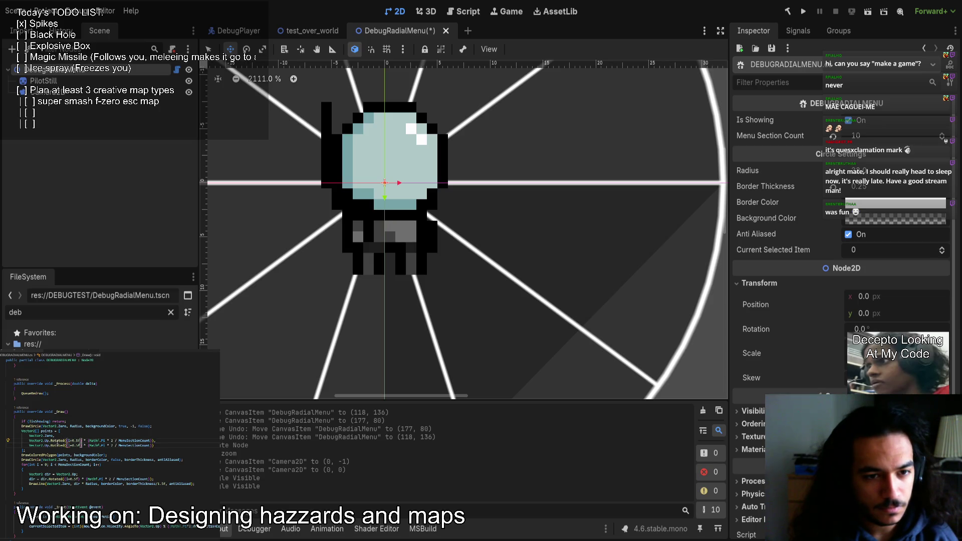
{"action": "key", "text": "Right"}
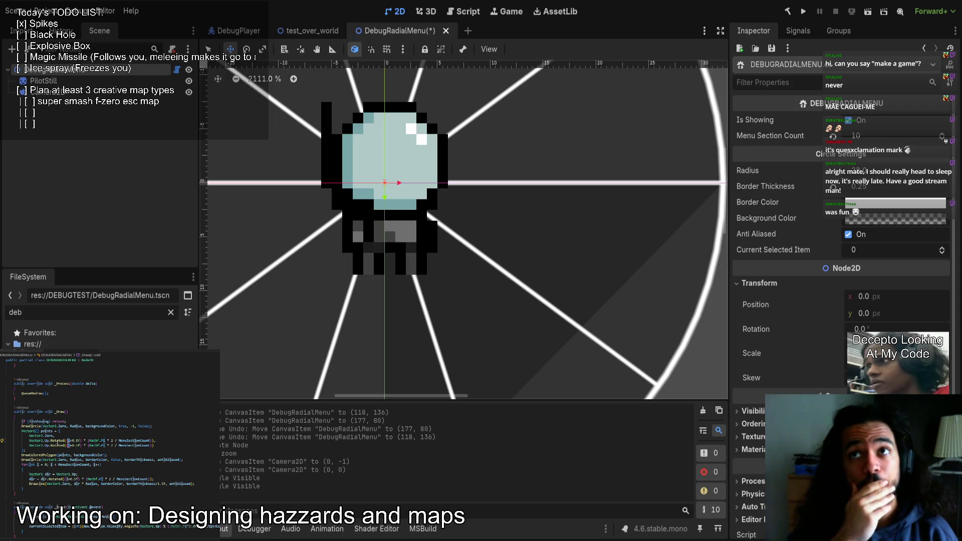
{"action": "type", "text": "currentSelectedItem"}
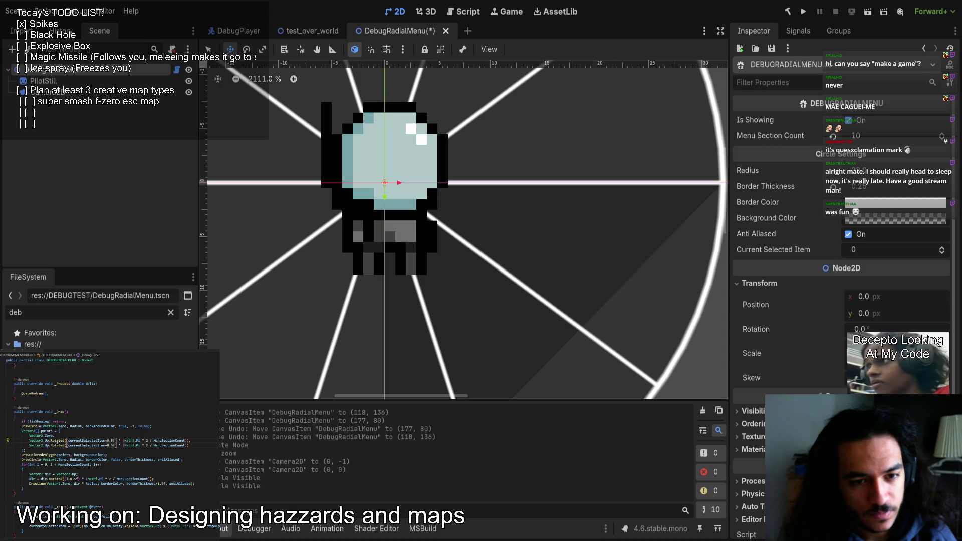
{"action": "type", "text": "+1"}
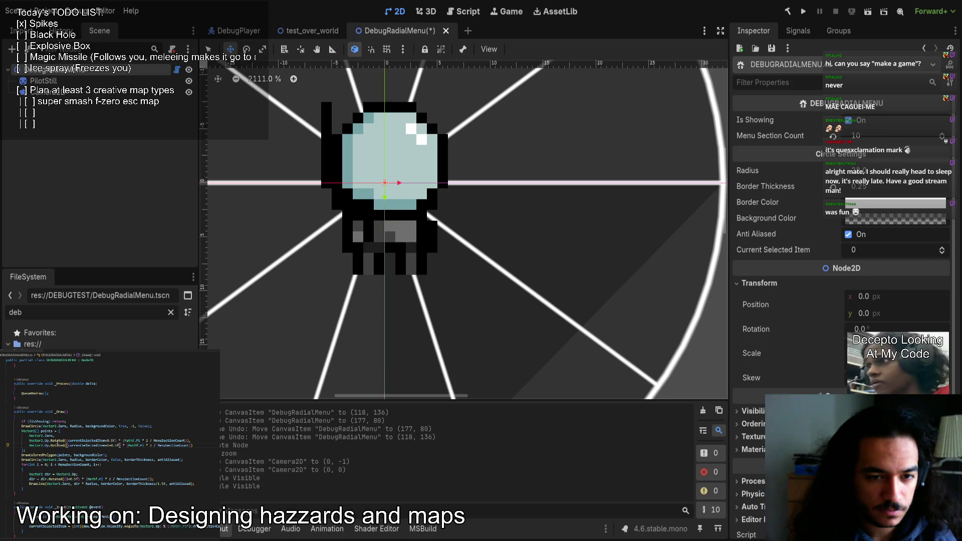
{"action": "key", "text": "BackSpace"}
{"action": "key", "text": "BackSpace"}
{"action": "type", "text": "-1"}
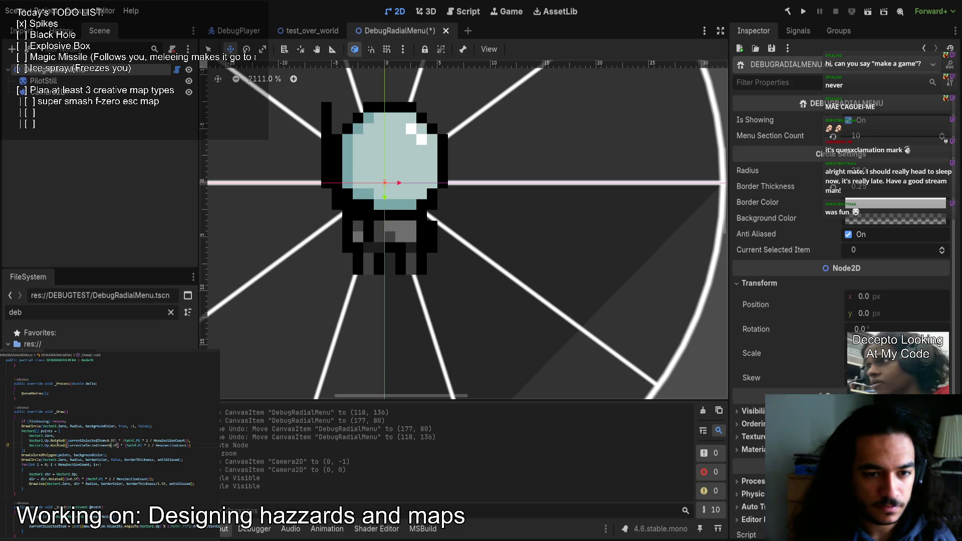
{"action": "key", "text": "BackSpace"}
{"action": "key", "text": "BackSpace"}
{"action": "left_click", "coordinate": [199, 453]}
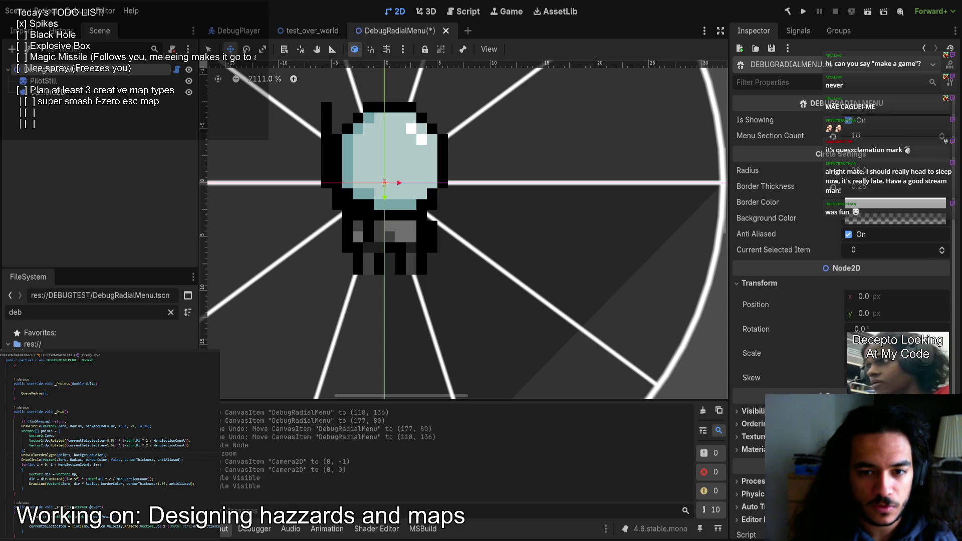
{"action": "scroll", "coordinate": [461, 197], "scroll_direction": "down", "scroll_amount": 5}
{"action": "left_click", "coordinate": [220, 141]}
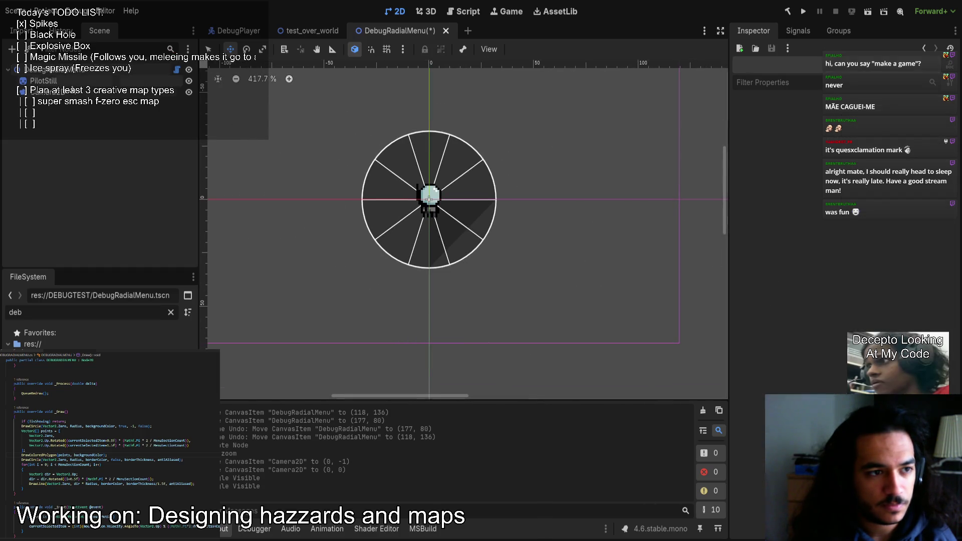
Step: Rebuild the .NET project, multiply the rotated points by Radius, and save DebugRadialMenu
{"action": "left_click", "coordinate": [60, 70]}
{"action": "left_click", "coordinate": [787, 11]}
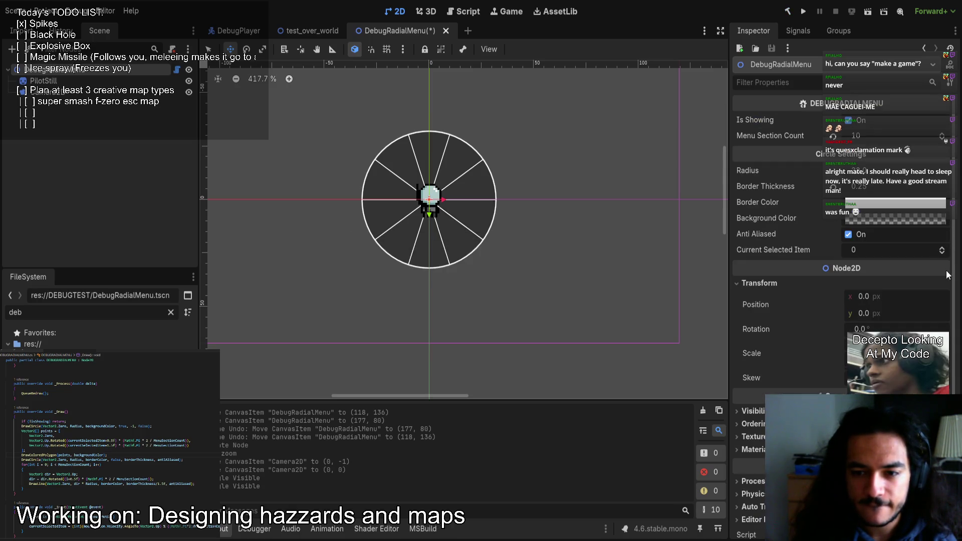
{"action": "scroll", "coordinate": [483, 218], "scroll_direction": "up", "scroll_amount": 3}
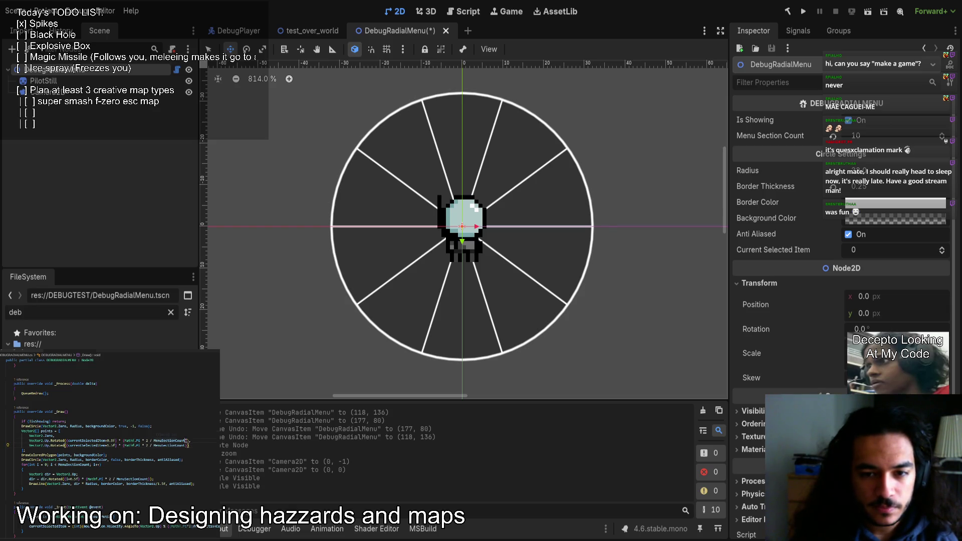
{"action": "type", "text": "* ra"}
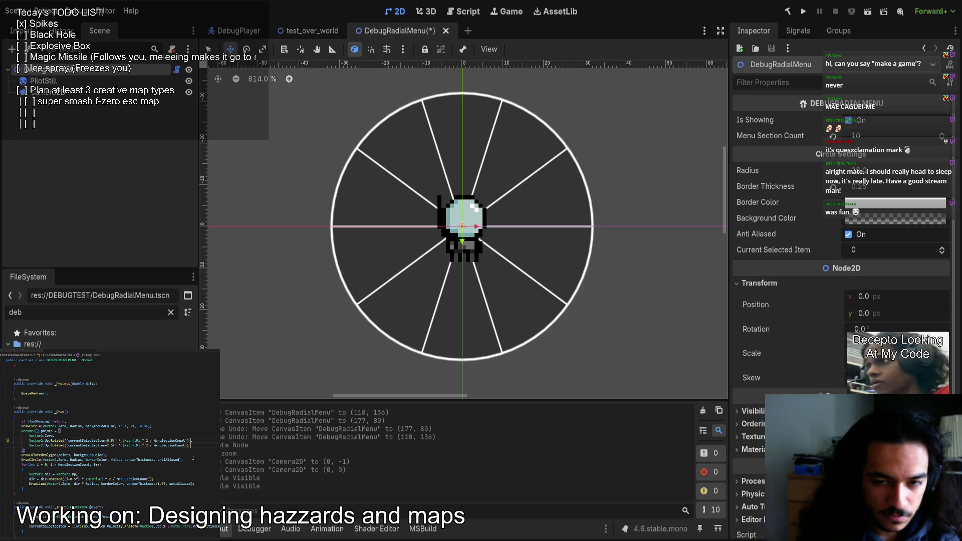
{"action": "key", "text": "Return"}
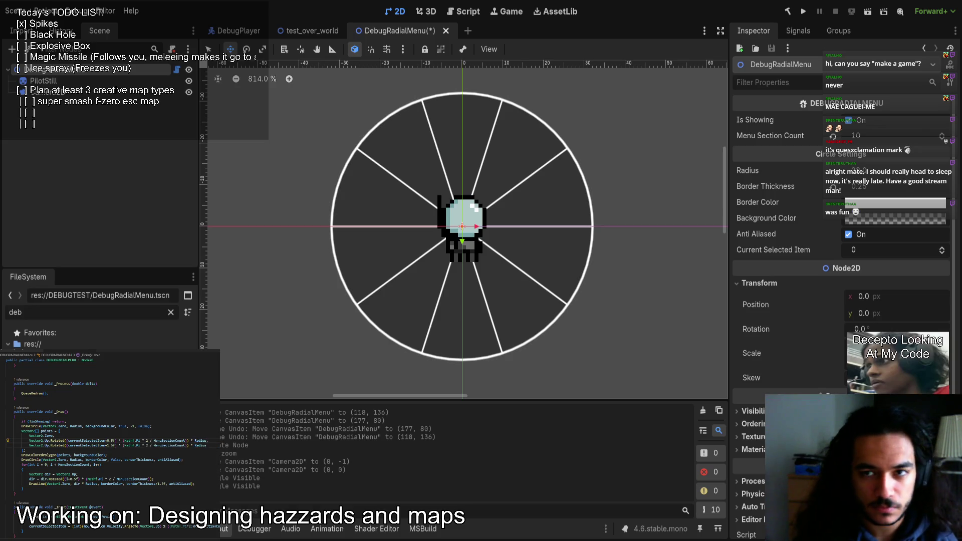
{"action": "left_click", "coordinate": [785, 15]}
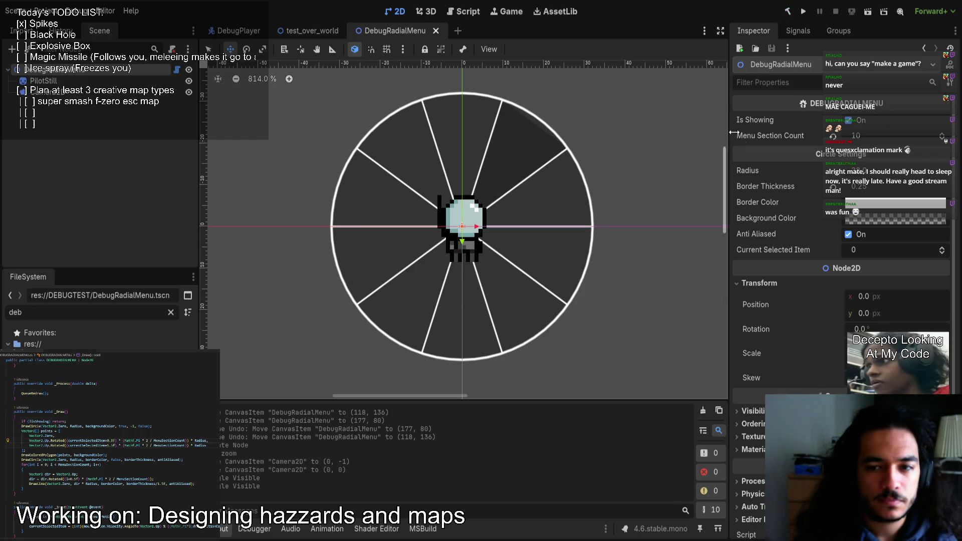
{"action": "left_click", "coordinate": [941, 248]}
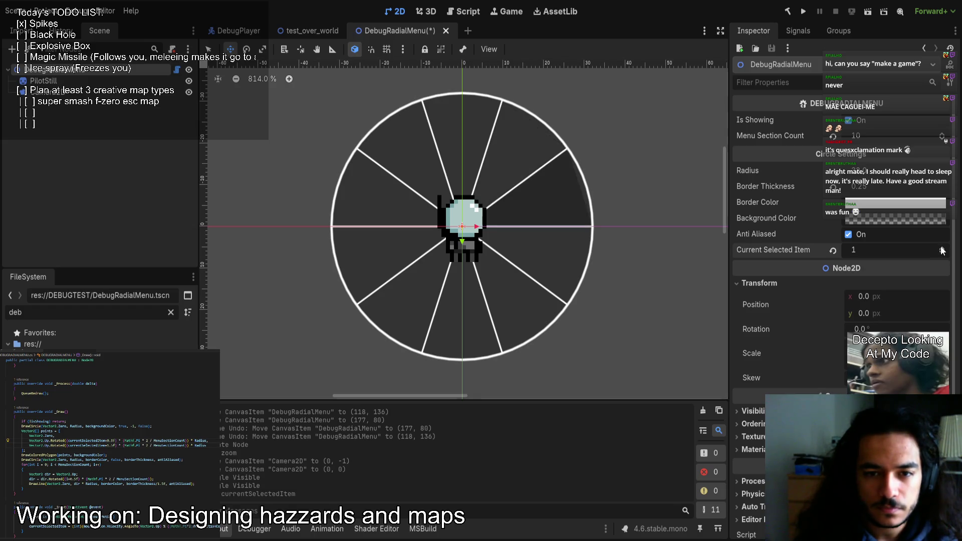
{"action": "left_click", "coordinate": [941, 249]}
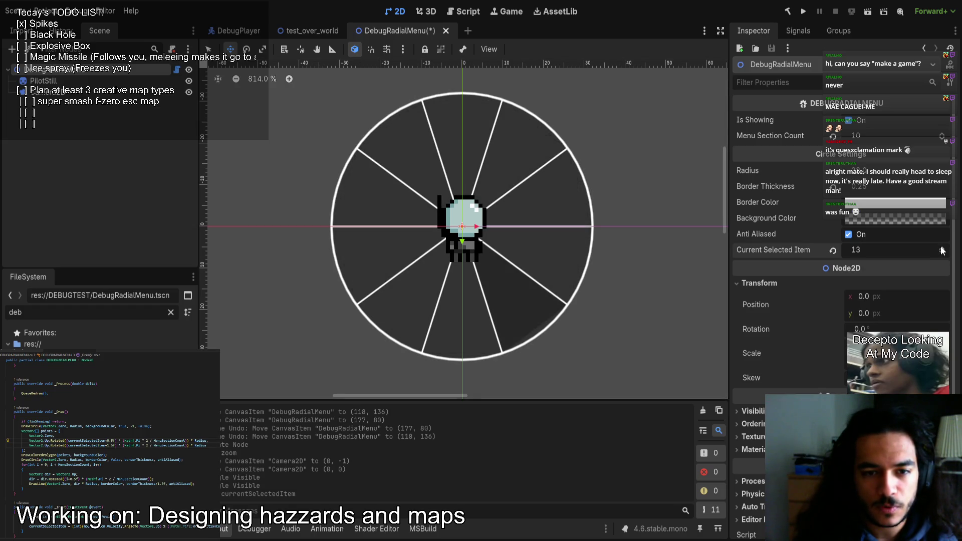
{"action": "left_click", "coordinate": [941, 249]}
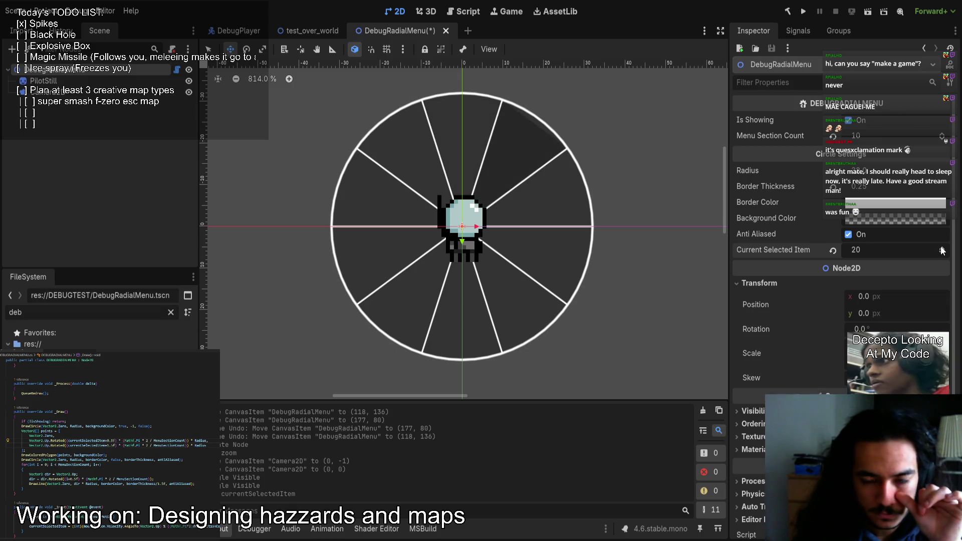
{"action": "left_click", "coordinate": [942, 254]}
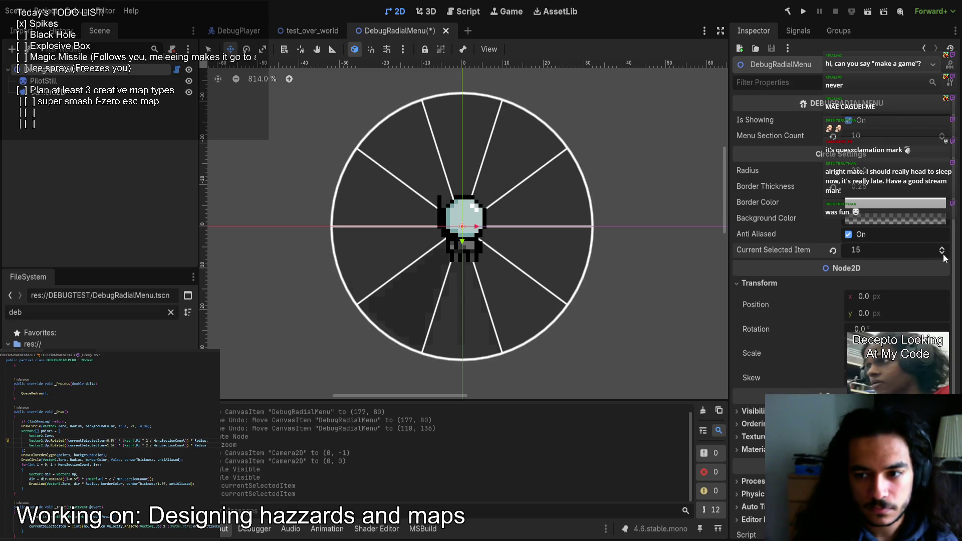
{"action": "left_click", "coordinate": [832, 252]}
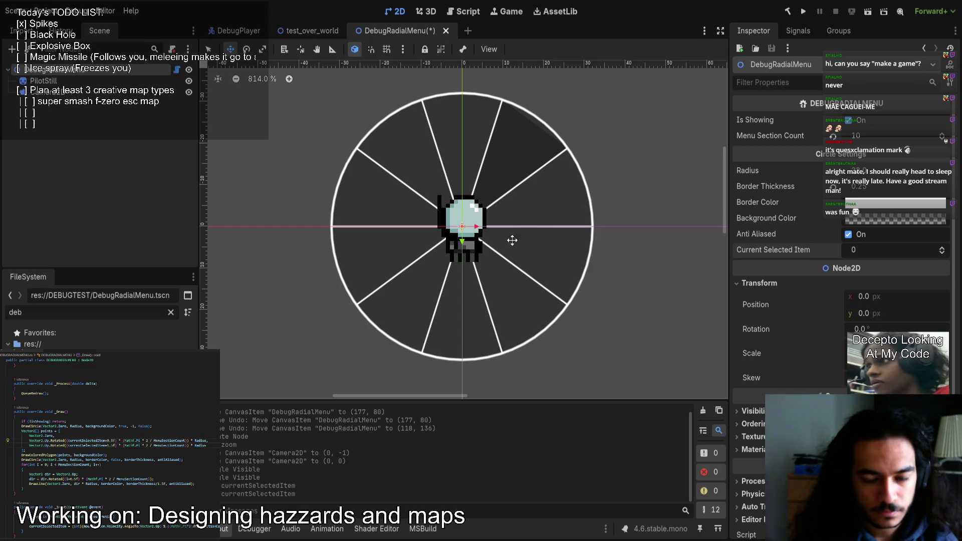
{"action": "left_click", "coordinate": [200, 441]}
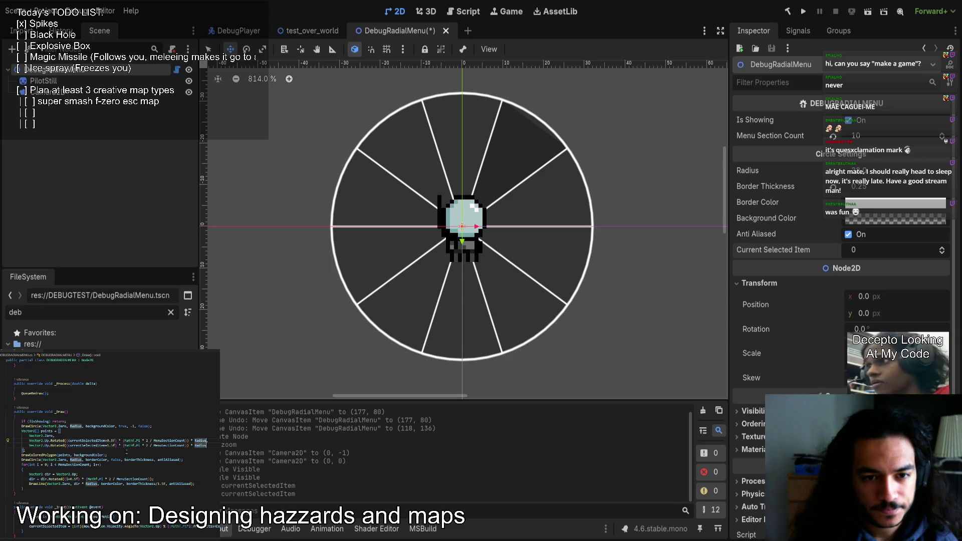
{"action": "left_click", "coordinate": [217, 439]}
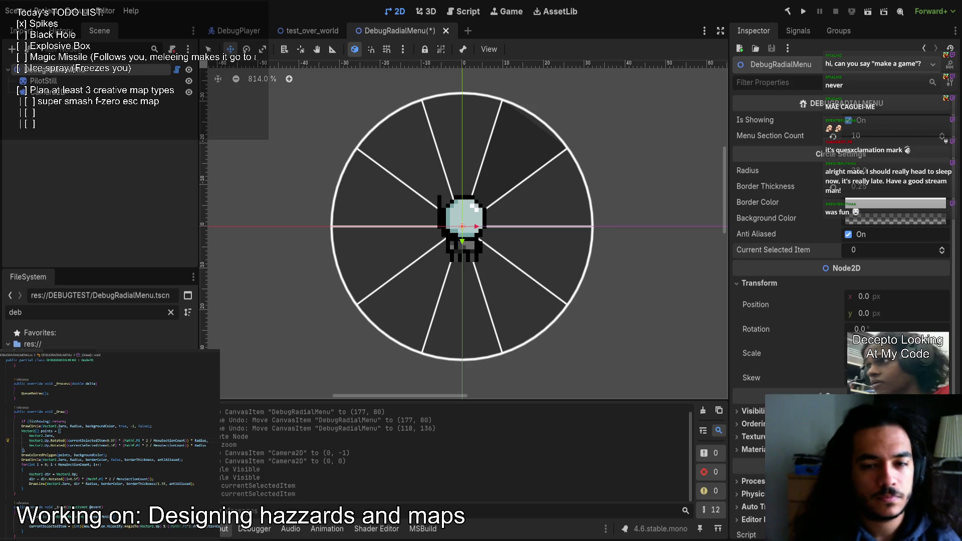
Step: Start a for loop below the wedge's point array, then delete it
{"action": "left_click_drag", "start_coordinate": [207, 446], "coordinate": [29, 441]}
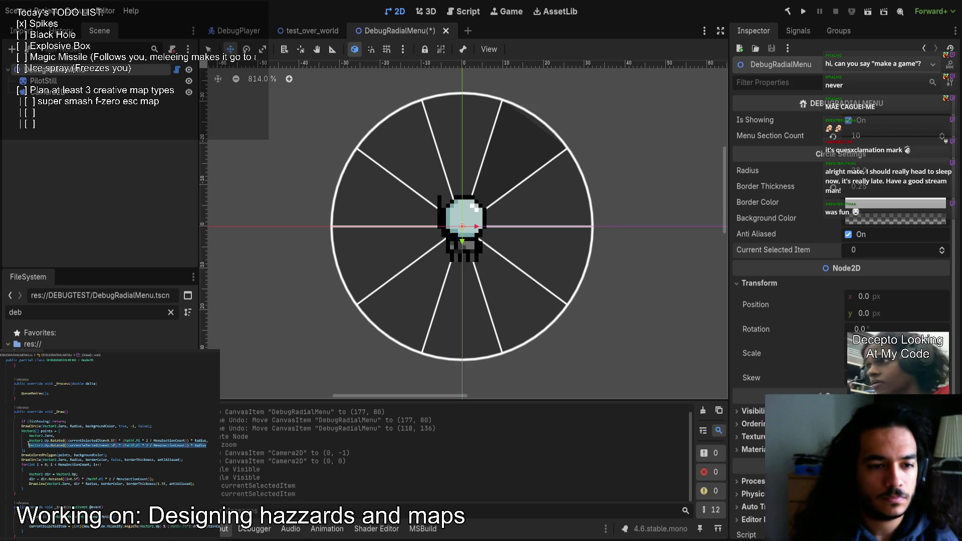
{"action": "left_click", "coordinate": [30, 450]}
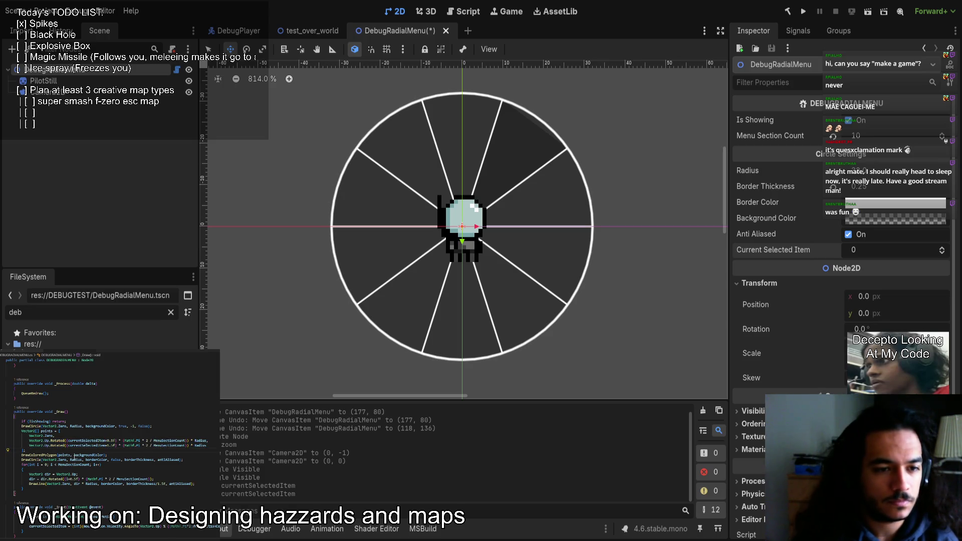
{"action": "key", "text": "Return"}
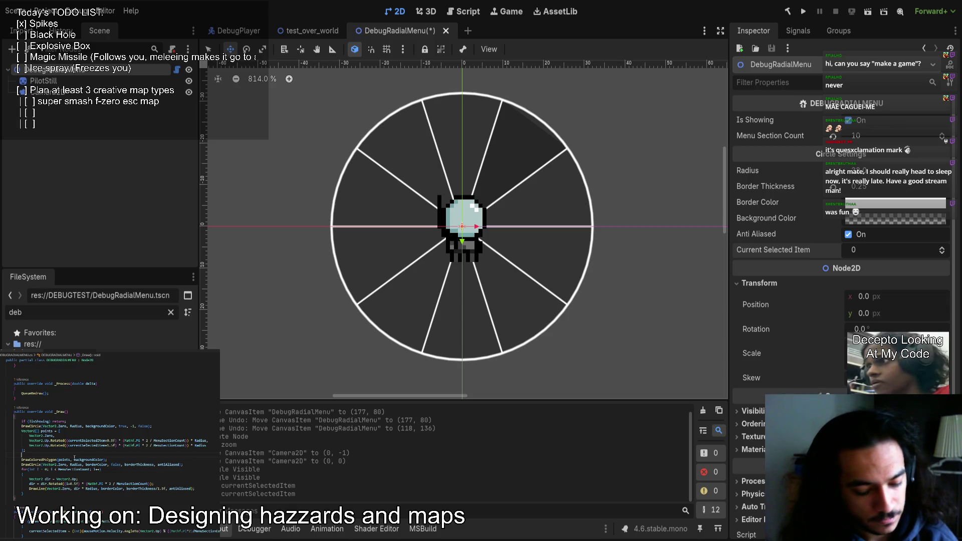
{"action": "type", "text": "for"}
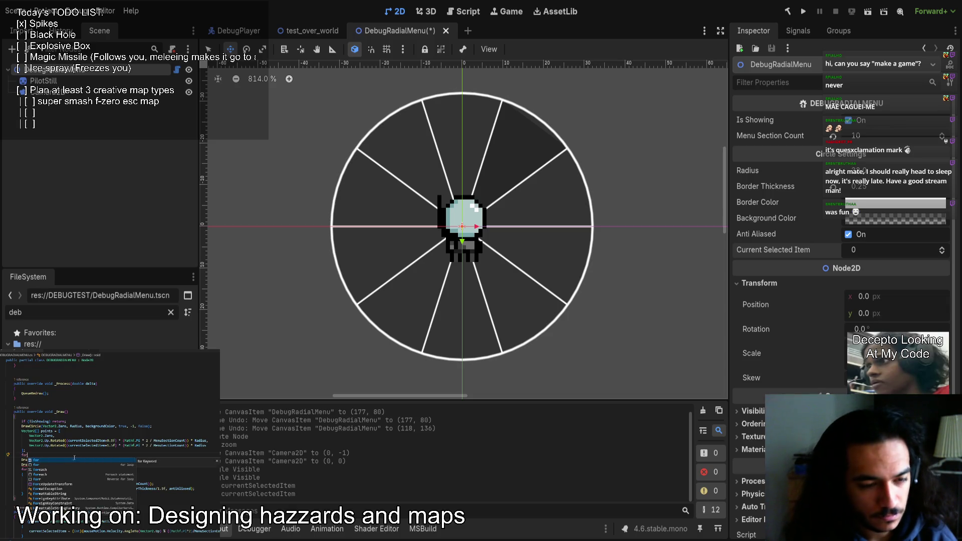
{"action": "type", "text": "(i"}
{"action": "key", "text": "BackSpace"}
{"action": "key", "text": "BackSpace"}
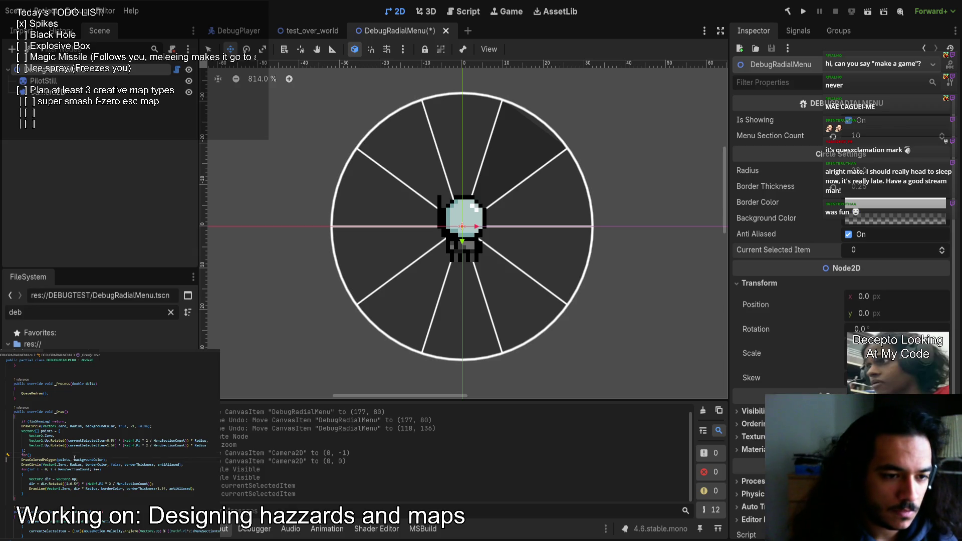
{"action": "key", "text": "BackSpace"}
{"action": "key", "text": "BackSpace"}
{"action": "key", "text": "BackSpace"}
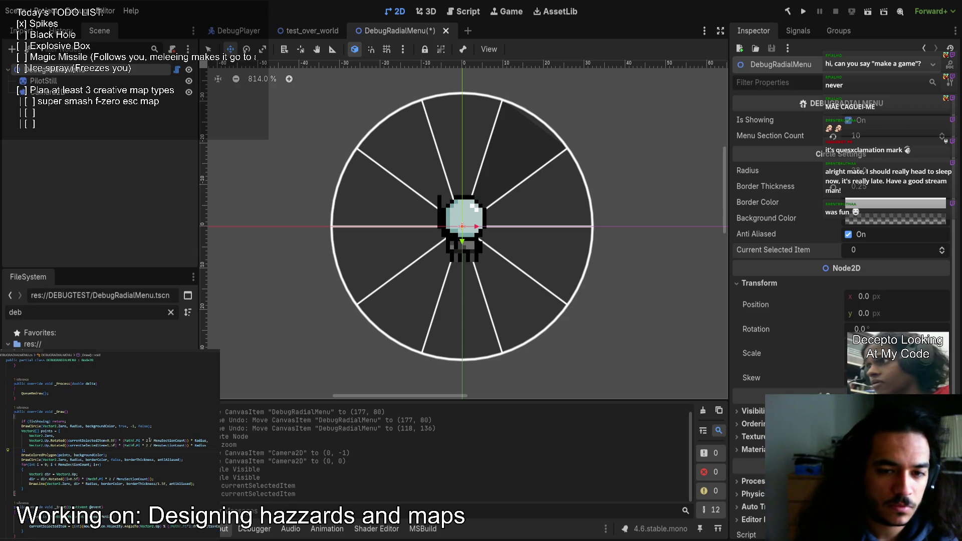
Step: Duplicate the Vector2.Up.Rotated point line and set the copy's angle offset to 2
{"action": "left_click_drag", "start_coordinate": [216, 446], "coordinate": [29, 445]}
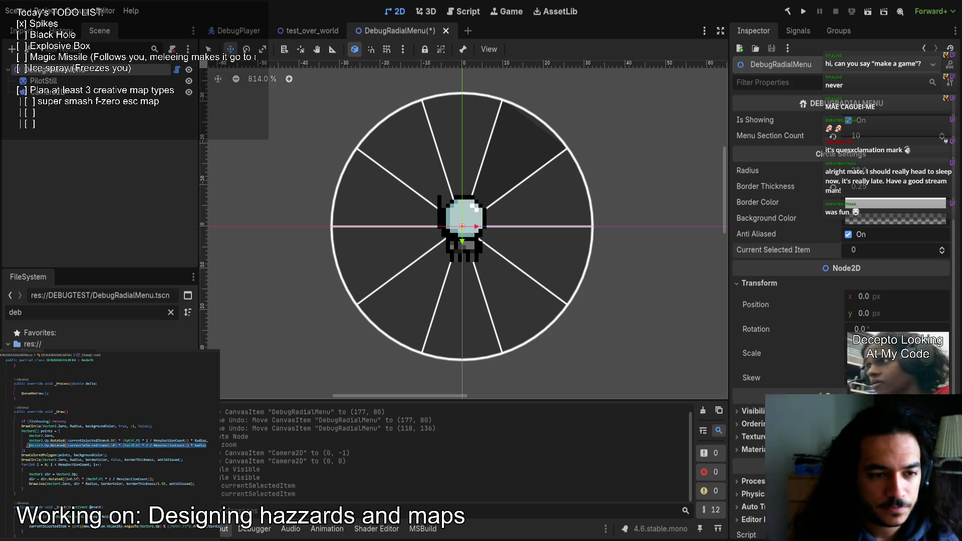
{"action": "key", "text": "ctrl+d"}
{"action": "key", "text": "ctrl+d"}
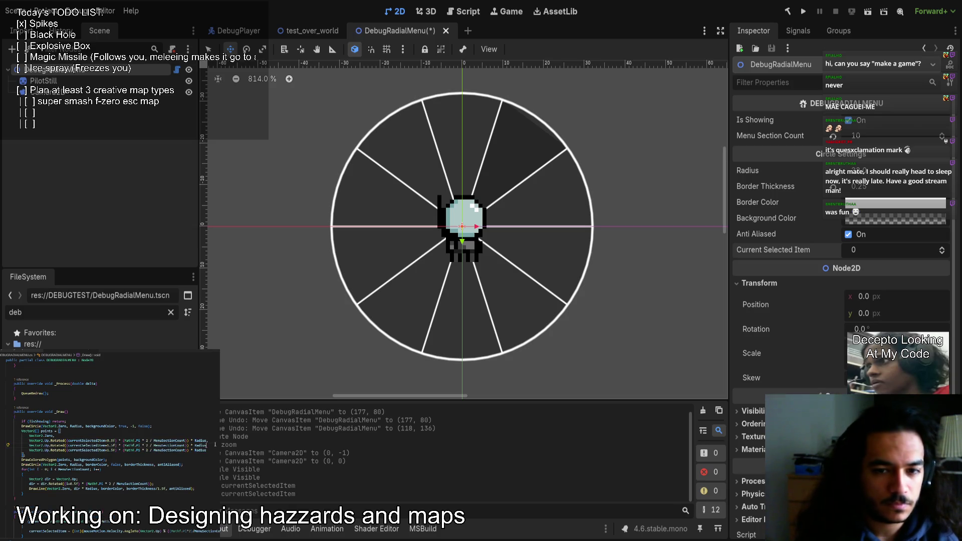
{"action": "left_click", "coordinate": [122, 450]}
{"action": "double_click", "coordinate": [110, 446]}
{"action": "type", "text": "2"}
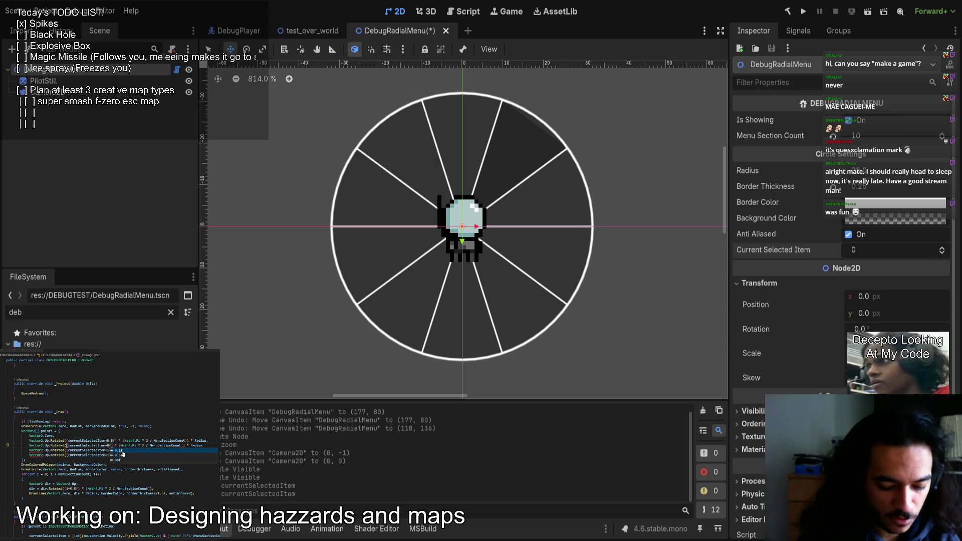
{"action": "key", "text": "Escape"}
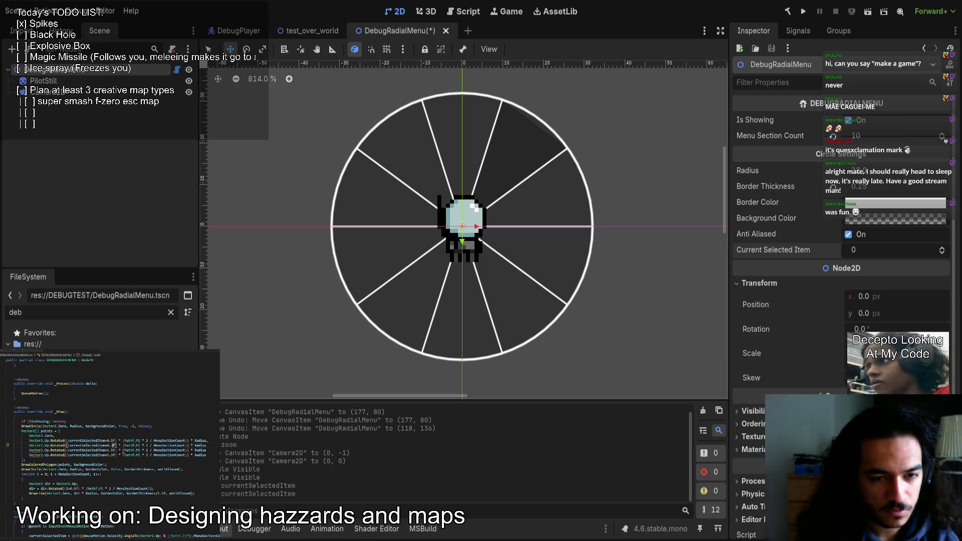
{"action": "key", "text": "Down"}
{"action": "key", "text": "Left"}
{"action": "key", "text": "Left"}
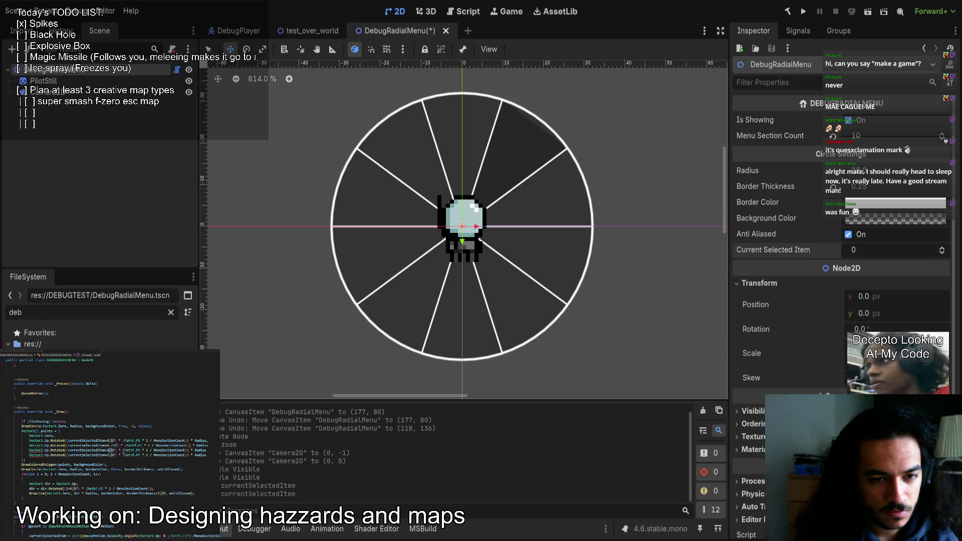
{"action": "key", "text": "Right"}
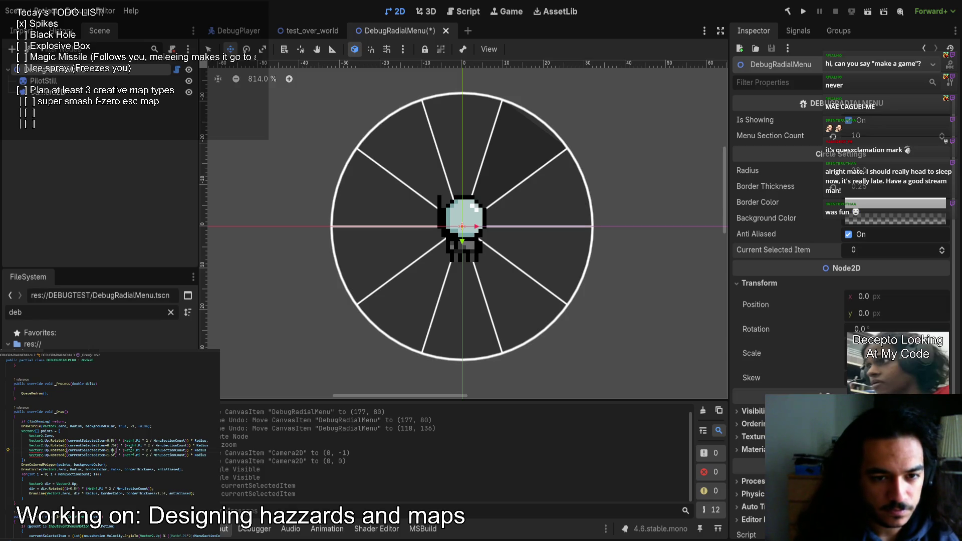
Step: Copy the +1.0f rotated point line below itself and change its offset to 1.25f
{"action": "left_click", "coordinate": [202, 445]}
{"action": "left_click_drag", "start_coordinate": [210, 450], "coordinate": [20, 449]}
{"action": "key", "text": "ctrl+c"}
{"action": "left_click", "coordinate": [215, 450]}
{"action": "key", "text": "Return"}
{"action": "key", "text": "ctrl+v"}
{"action": "double_click", "coordinate": [114, 455]}
{"action": "type", "text": "25"}
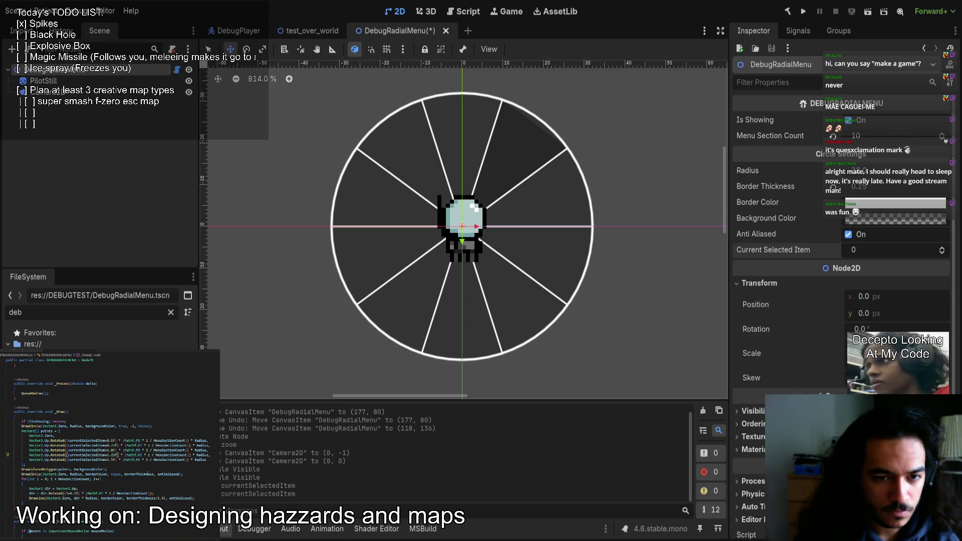
{"action": "key", "text": "Down"}
{"action": "key", "text": "Down"}
{"action": "key", "text": "Down"}
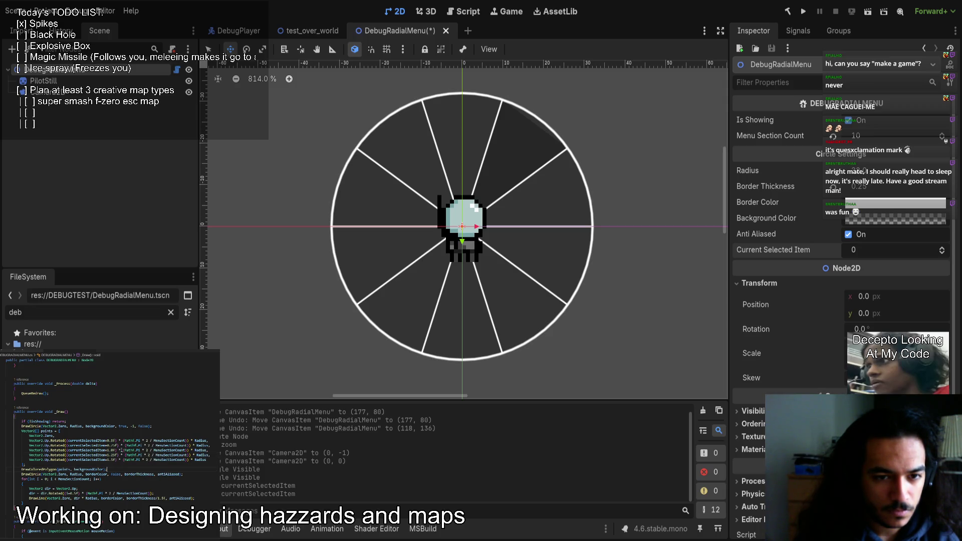
Step: Save the script and rebuild the .NET project with Godot's Build button
{"action": "left_click", "coordinate": [786, 12]}
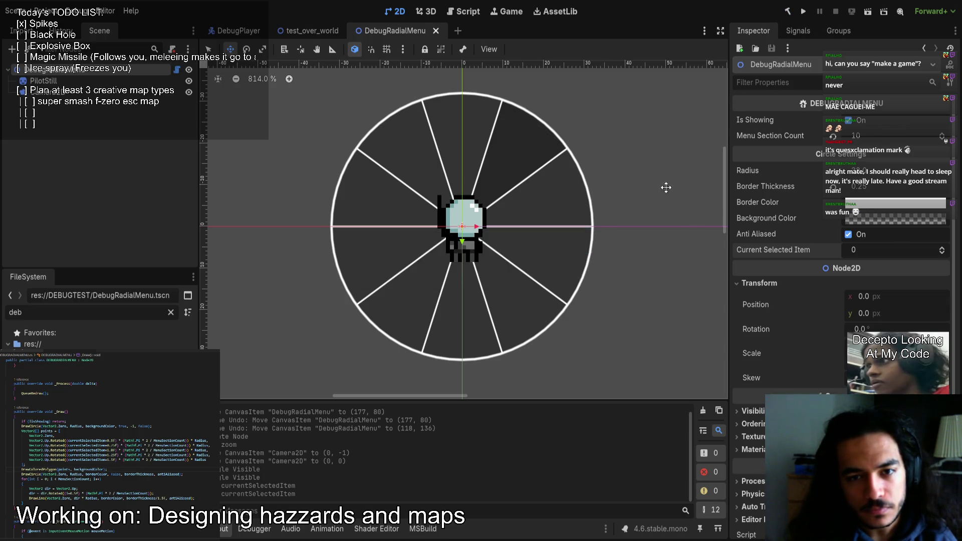
{"action": "scroll", "coordinate": [503, 142], "scroll_direction": "up", "scroll_amount": 6}
{"action": "scroll", "coordinate": [606, 138], "scroll_direction": "down", "scroll_amount": 4}
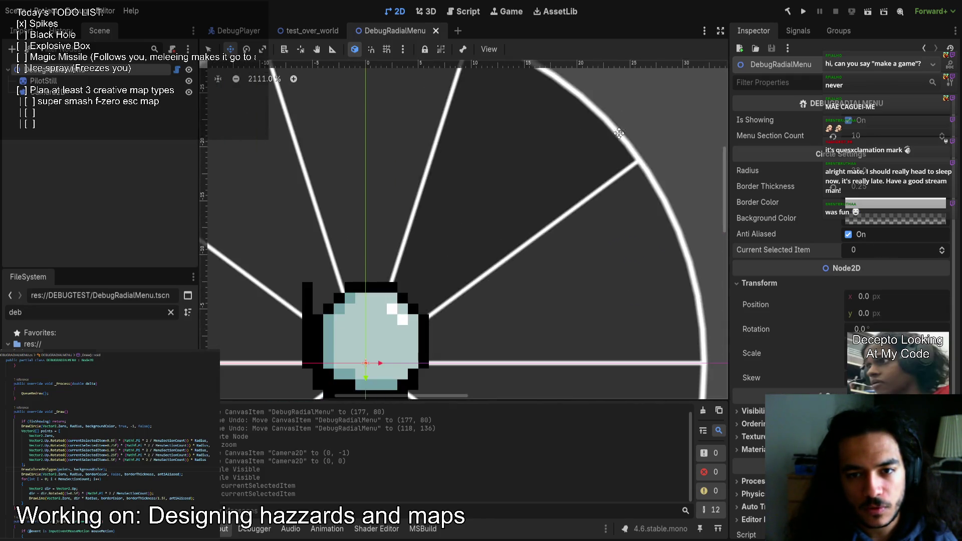
Step: Set the radial menu's Current Selected Item to 1 in the Inspector
{"action": "scroll", "coordinate": [520, 261], "scroll_direction": "down", "scroll_amount": 2}
{"action": "scroll", "coordinate": [513, 270], "scroll_direction": "down", "scroll_amount": 2}
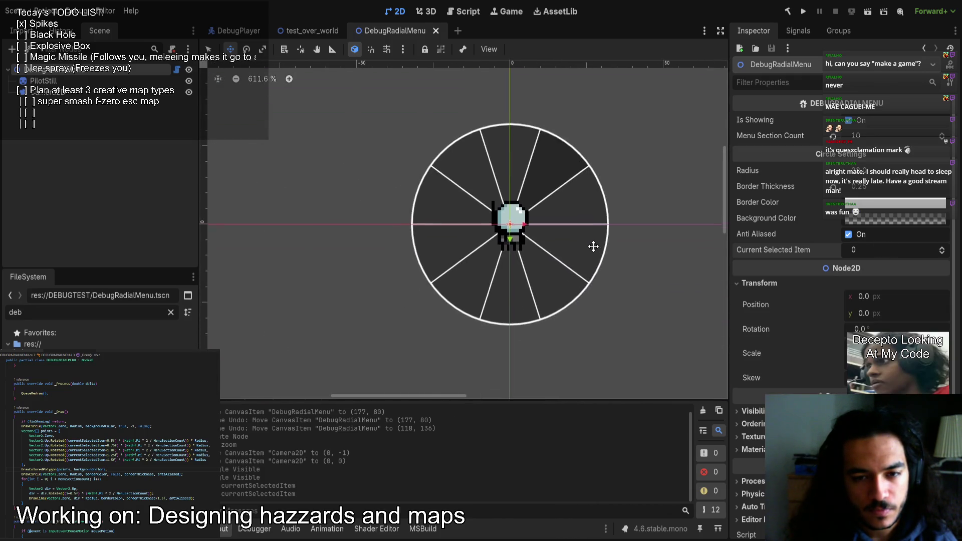
{"action": "left_click", "coordinate": [941, 248]}
{"action": "left_click", "coordinate": [941, 248]}
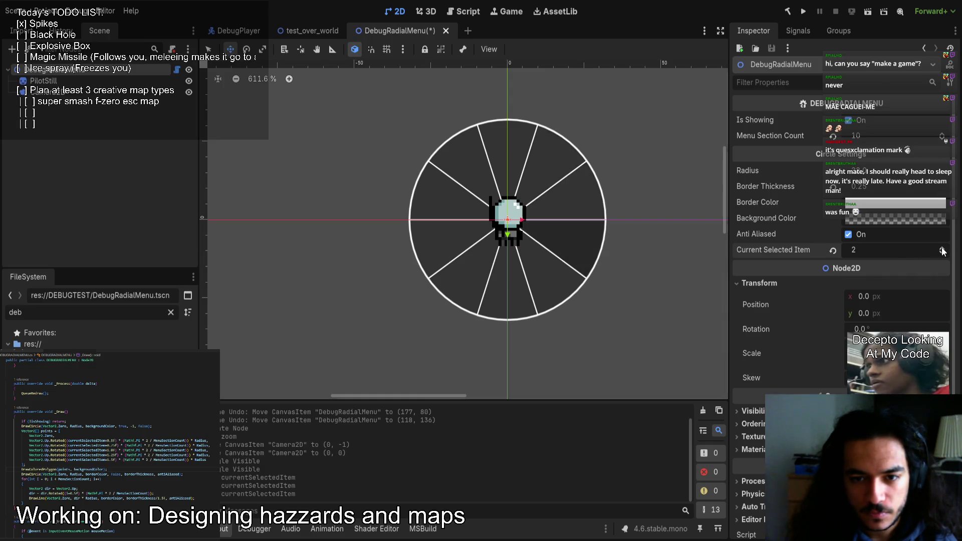
{"action": "left_click", "coordinate": [943, 254]}
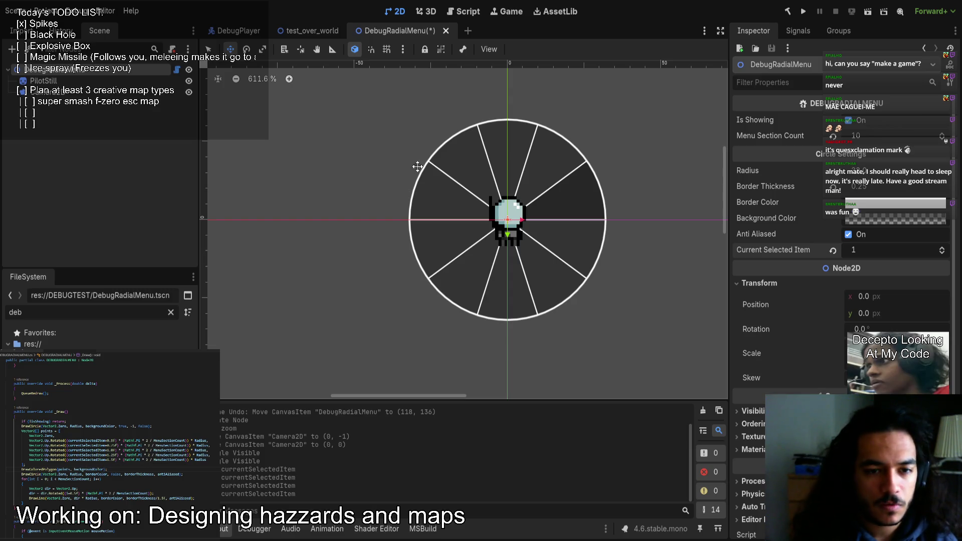
Step: Test-run the radial menu scene, then stop it with F8
{"action": "scroll", "coordinate": [458, 153], "scroll_direction": "down", "scroll_amount": 3}
{"action": "scroll", "coordinate": [459, 154], "scroll_direction": "down", "scroll_amount": 4}
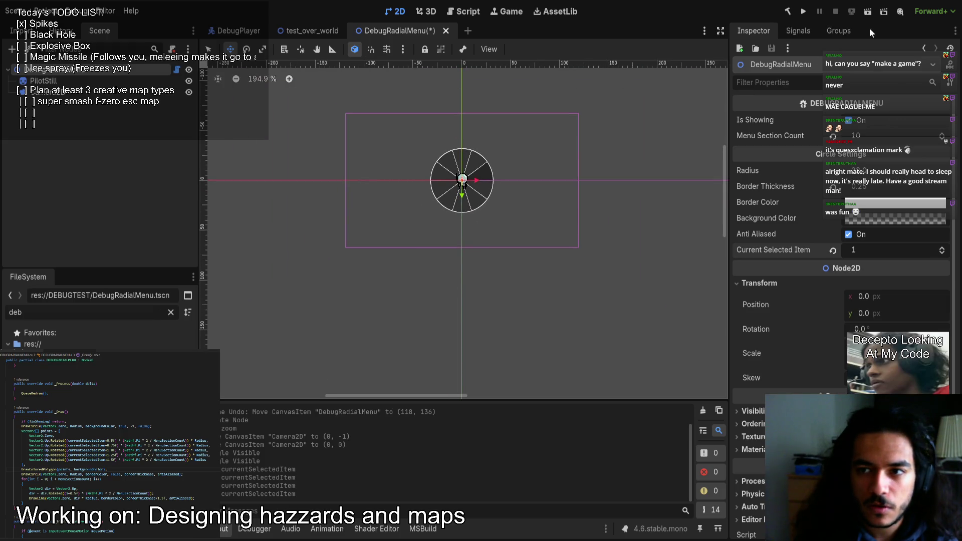
{"action": "left_click", "coordinate": [867, 11]}
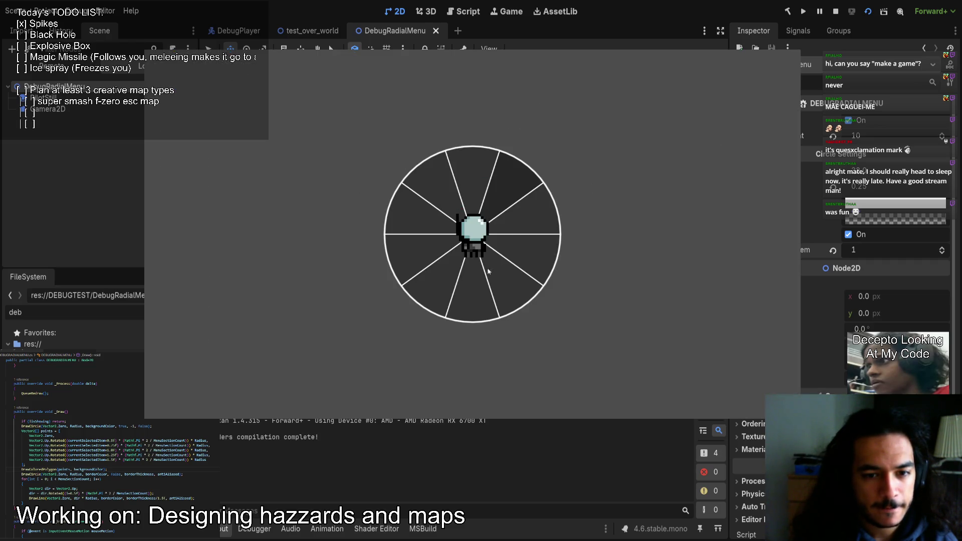
{"action": "key", "text": "F8"}
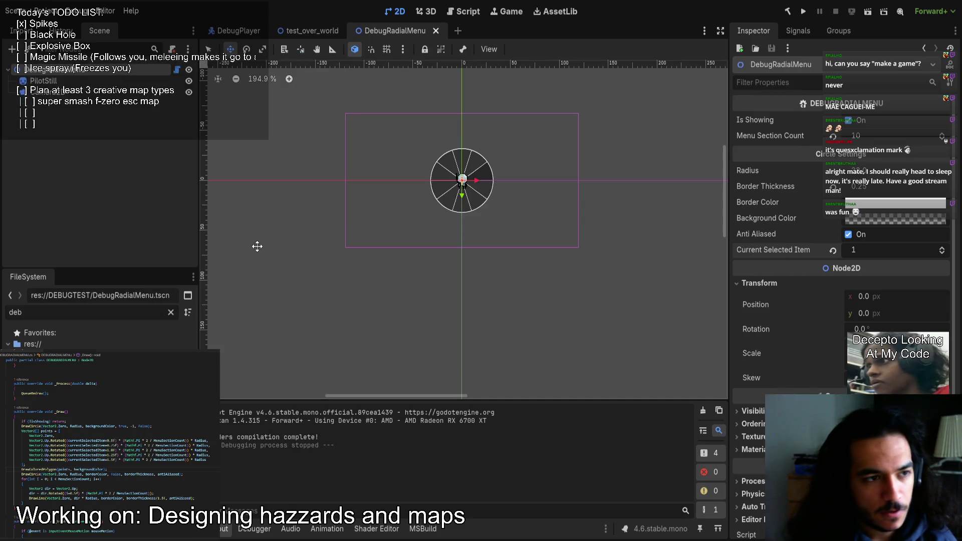
Step: Open the radial menu node's script in the code editor
{"action": "scroll", "coordinate": [526, 186], "scroll_direction": "up", "scroll_amount": 4}
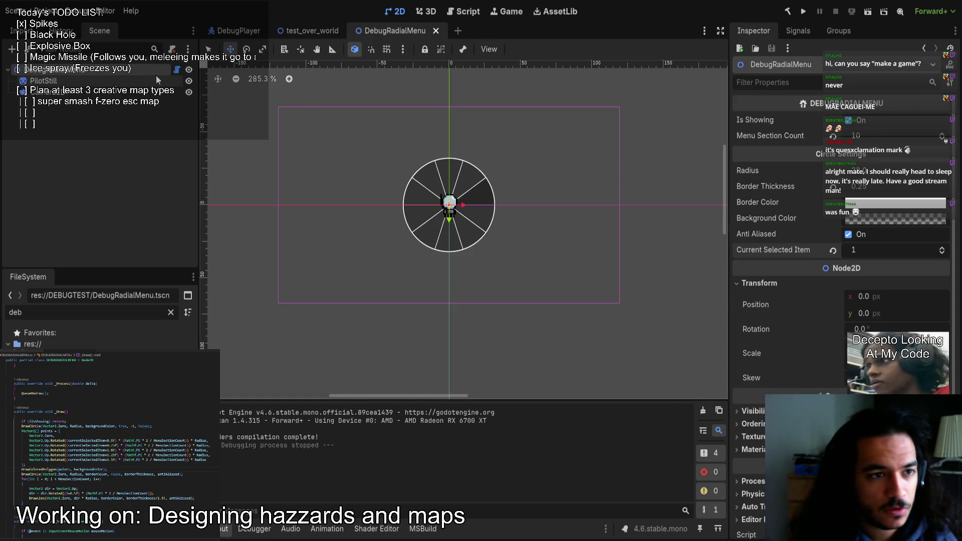
{"action": "left_click", "coordinate": [176, 69]}
{"action": "scroll", "coordinate": [88, 492], "scroll_direction": "down", "scroll_amount": 5}
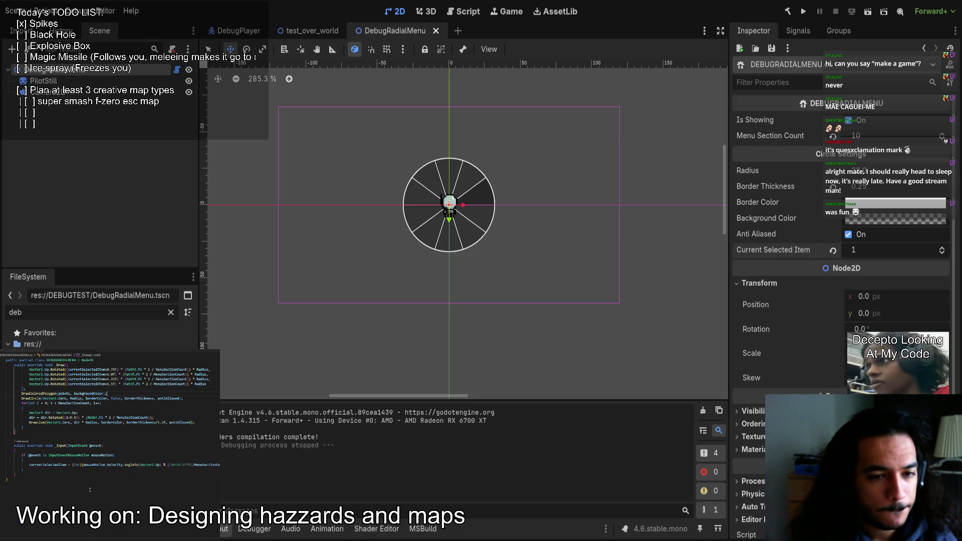
{"action": "left_click", "coordinate": [30, 454]}
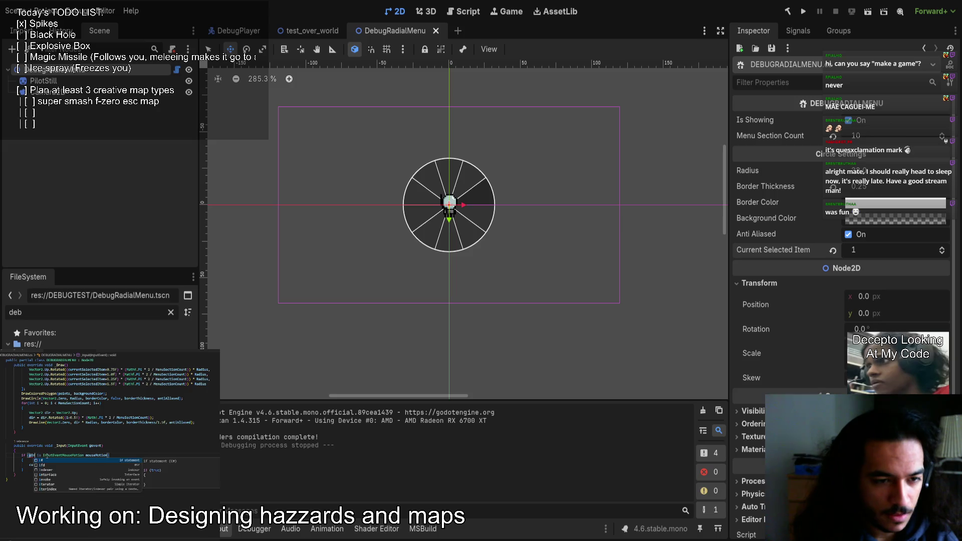
{"action": "key", "text": "BackSpace"}
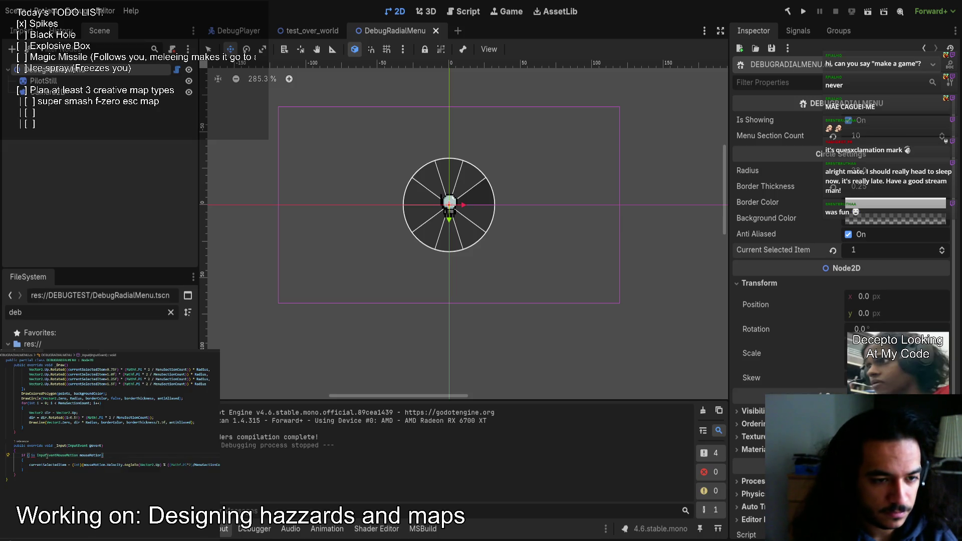
{"action": "type", "text": "Input."}
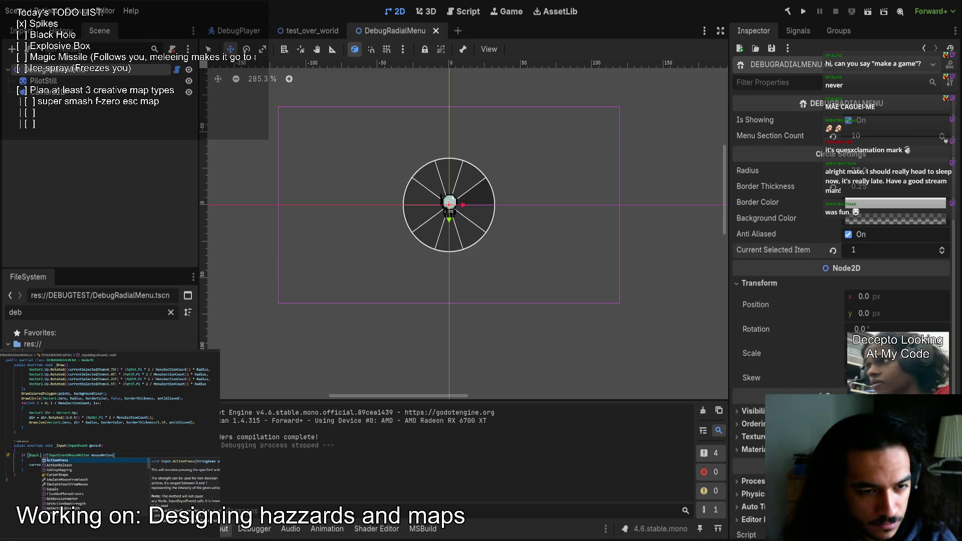
{"action": "key", "text": "BackSpace"}
{"action": "key", "text": "BackSpace"}
{"action": "key", "text": "BackSpace"}
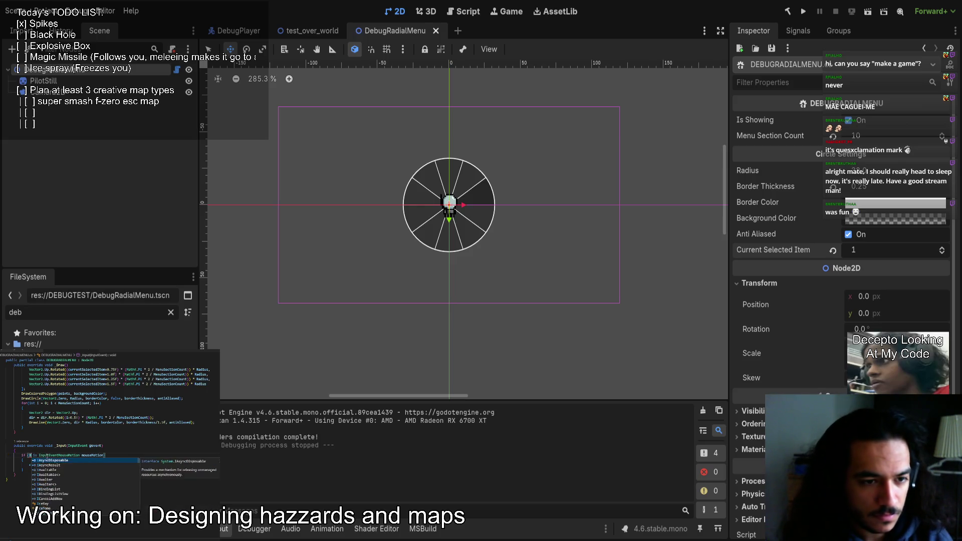
{"action": "type", "text": "@event"}
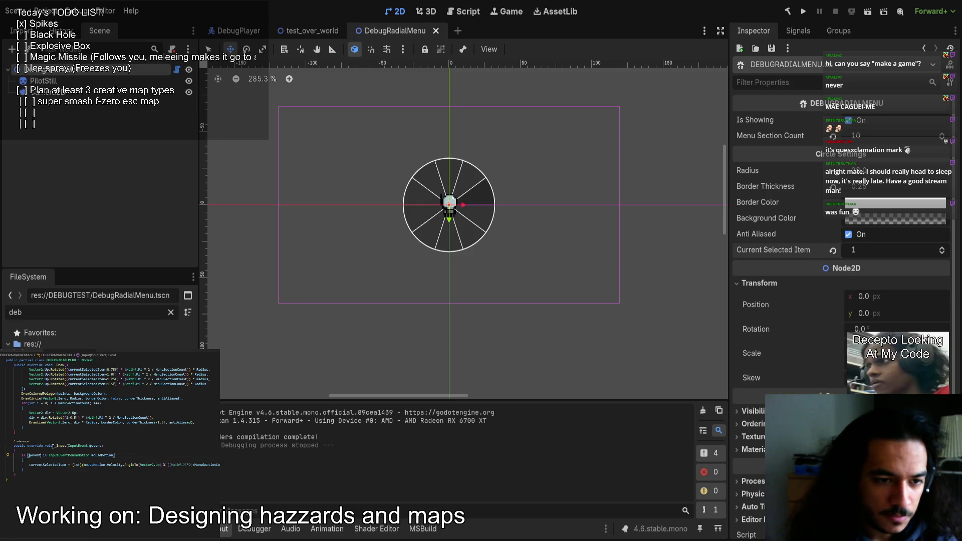
{"action": "key", "text": "Return"}
{"action": "type", "text": "GD.P"}
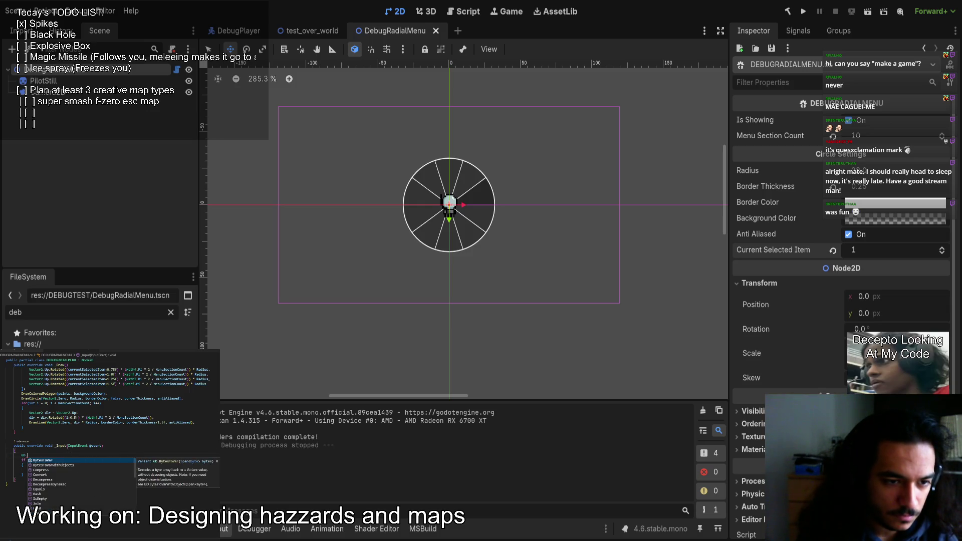
{"action": "key", "text": "Return"}
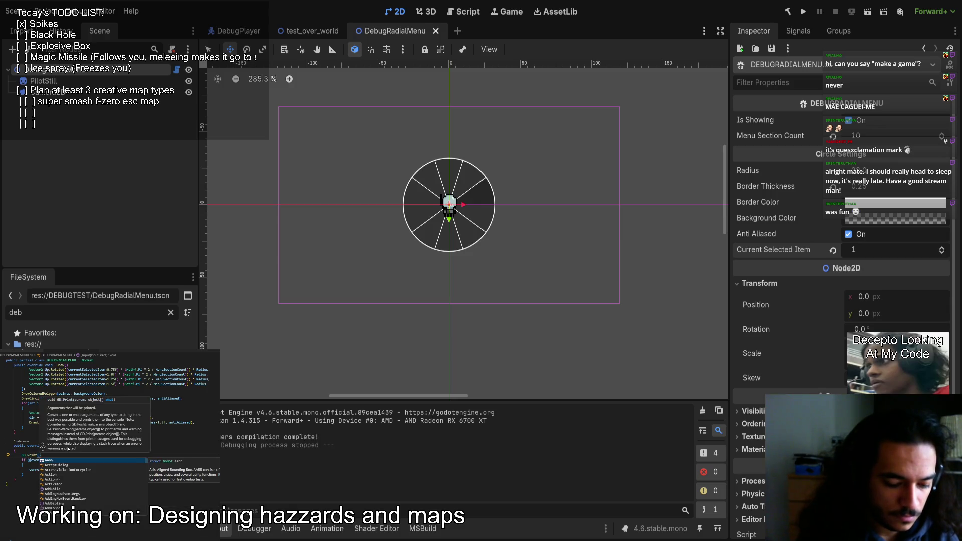
{"action": "type", "text": "@event)"}
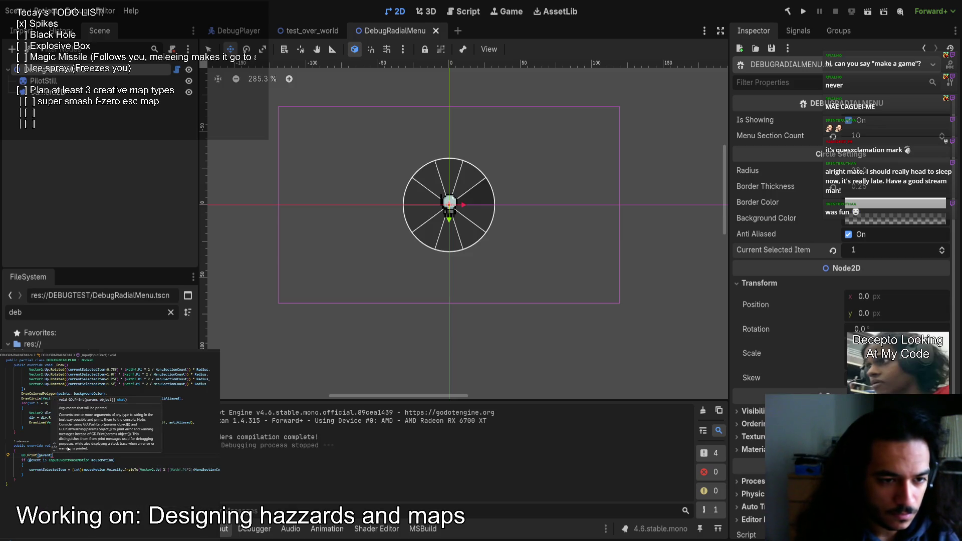
{"action": "type", "text": ";"}
{"action": "key", "text": "Return"}
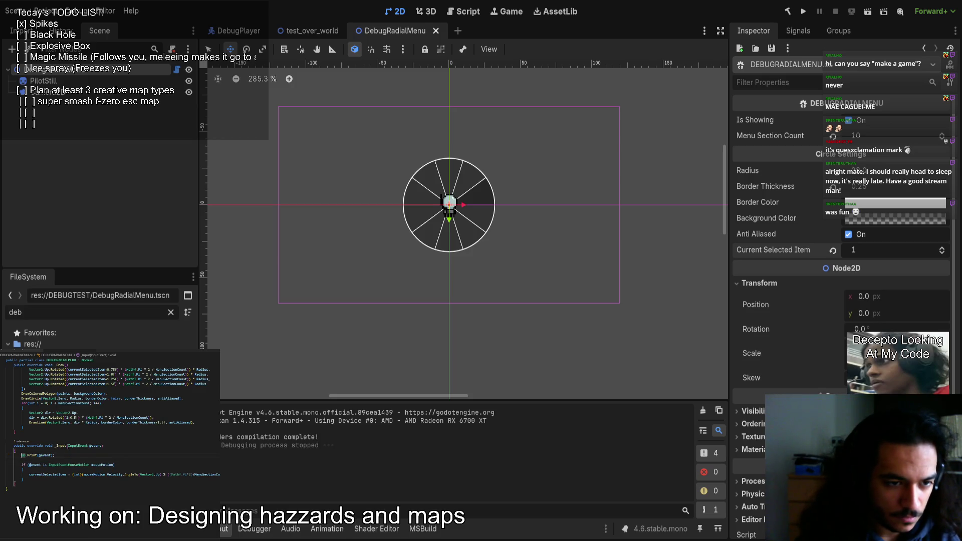
{"action": "key", "text": "ctrl+shift+Right"}
{"action": "key", "text": "ctrl+shift+Right"}
{"action": "key", "text": "alt+Down"}
{"action": "key", "text": "alt+Down"}
{"action": "key", "text": "alt+Down"}
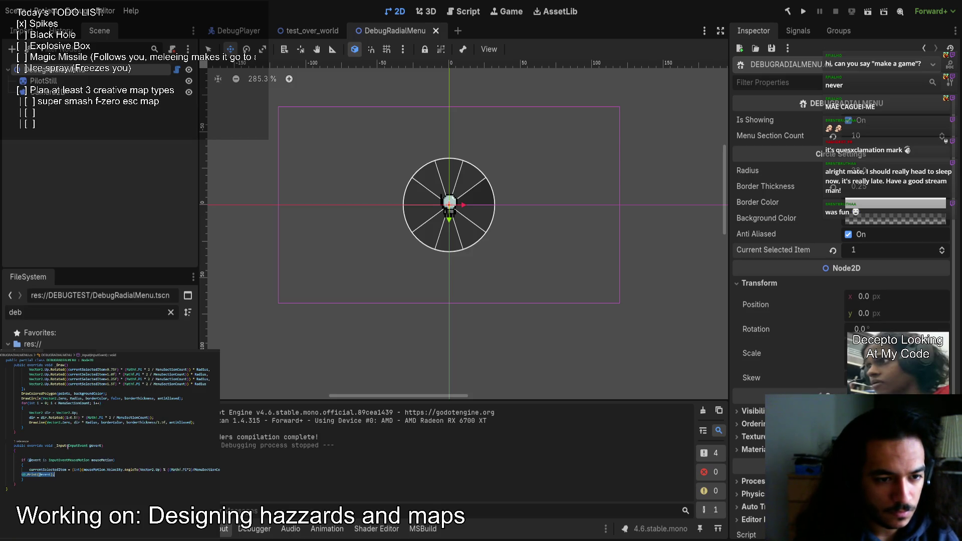
{"action": "key", "text": "alt+Down"}
{"action": "key", "text": "alt+Down"}
{"action": "key", "text": "alt+Down"}
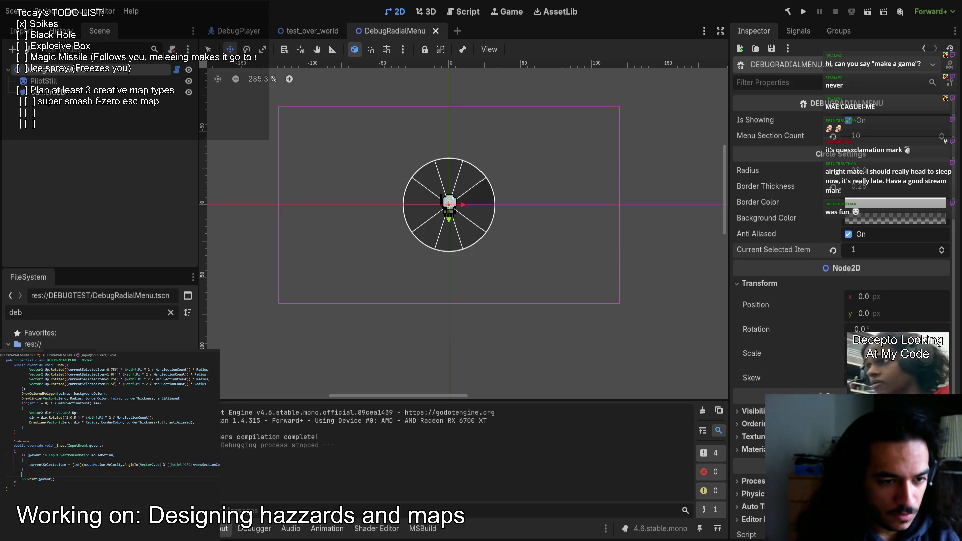
{"action": "key", "text": "BackSpace"}
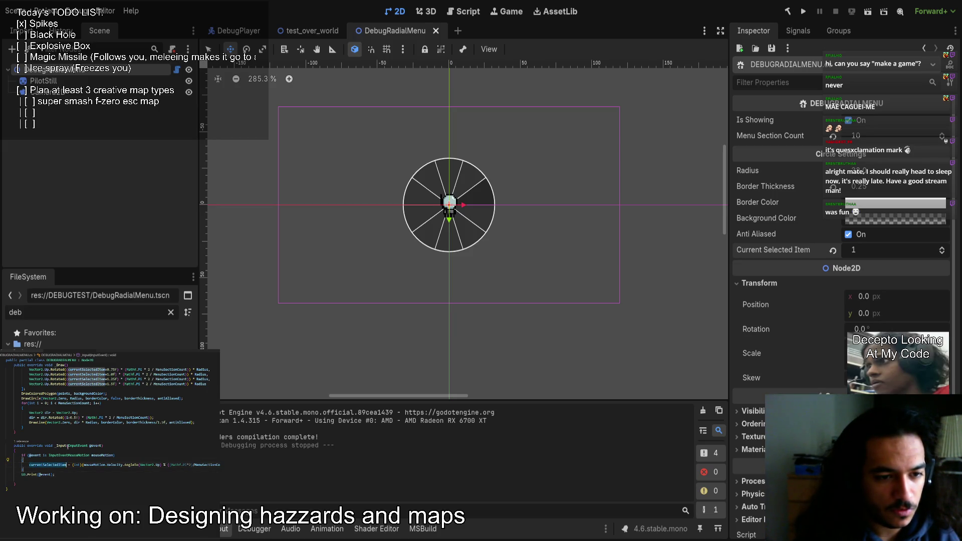
Step: Add GD.Print(currentSelectedItem); below the event print, then run the scene in Godot
{"action": "key", "text": "Return"}
{"action": "type", "text": "currentSelectedItem"}
{"action": "key", "text": "Up"}
{"action": "key", "text": "shift+Left"}
{"action": "key", "text": "shift+Left"}
{"action": "key", "text": "shift+Left"}
{"action": "key", "text": "ctrl+c"}
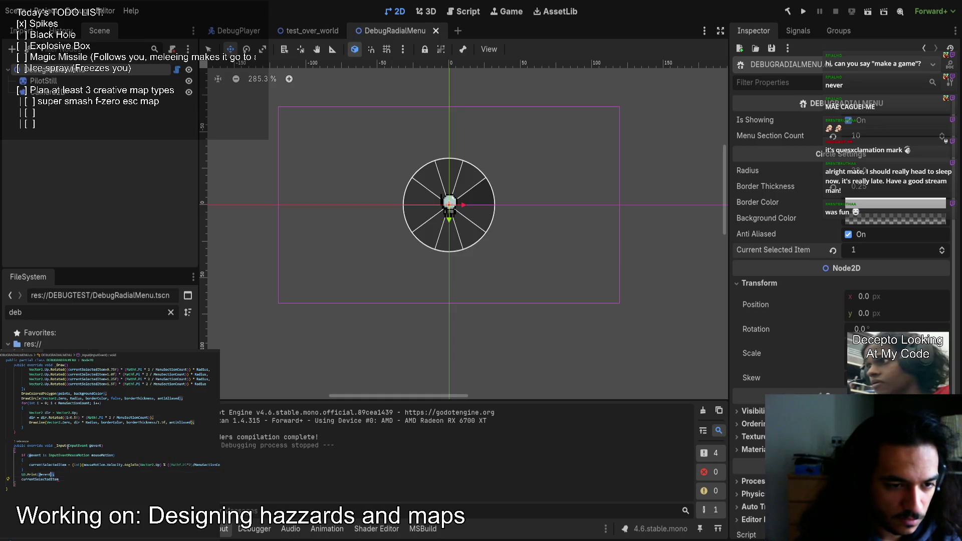
{"action": "key", "text": "End"}
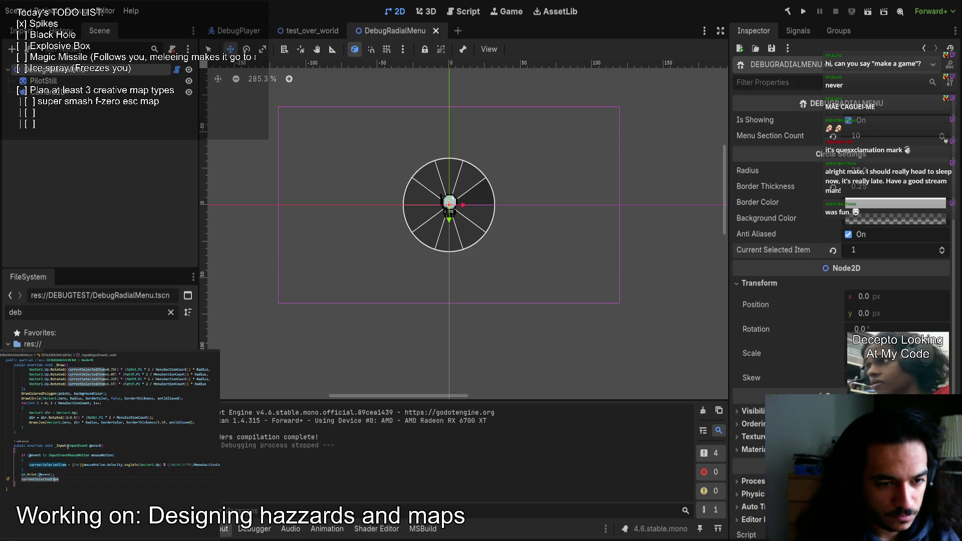
{"action": "key", "text": "Return"}
{"action": "key", "text": "ctrl+v"}
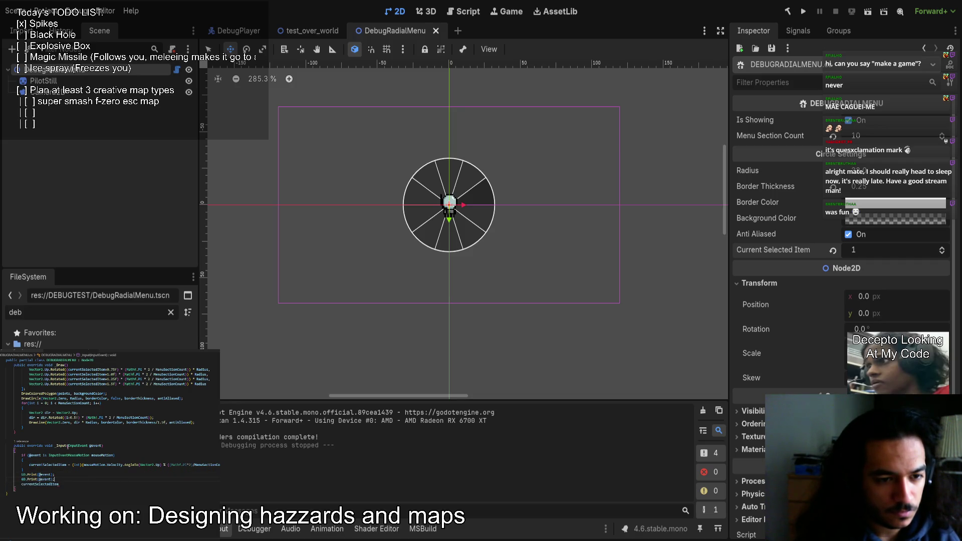
{"action": "double_click", "coordinate": [45, 484]}
{"action": "key", "text": "ctrl+x"}
{"action": "key", "text": "BackSpace"}
{"action": "key", "text": "ctrl+shift+Left"}
{"action": "key", "text": "ctrl+shift+Left"}
{"action": "key", "text": "ctrl+v"}
{"action": "key", "text": "End"}
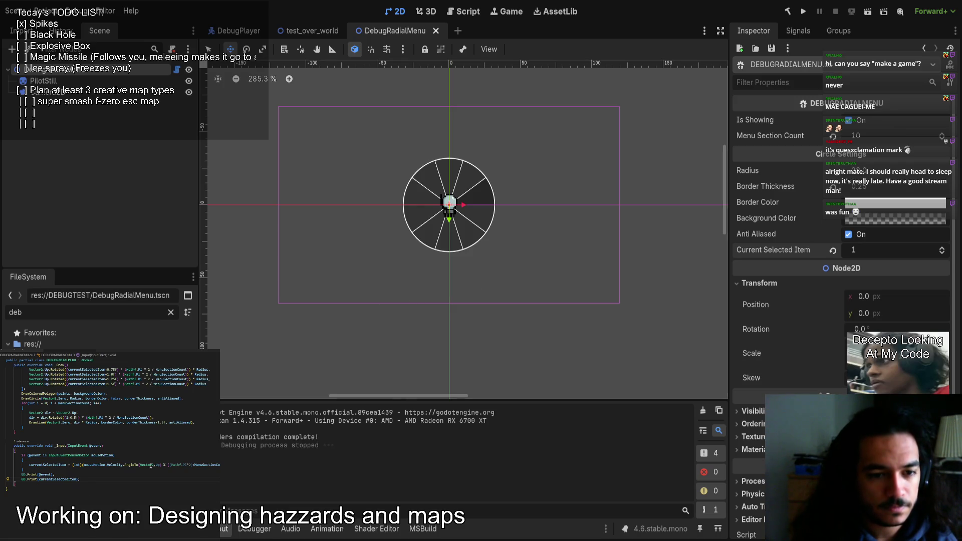
{"action": "left_click", "coordinate": [867, 11]}
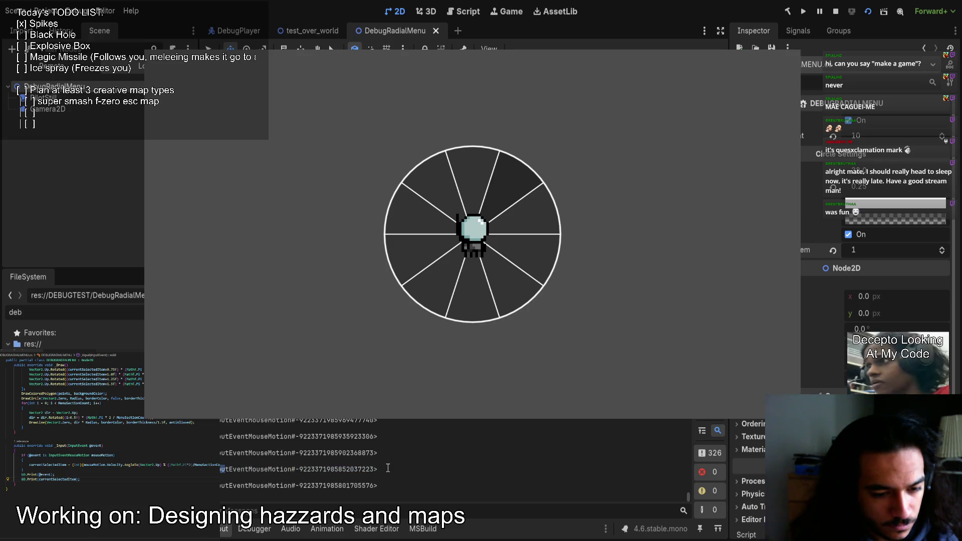
Step: Scroll through the logged InputEventMouseMotion lines in the Output panel, then stop the game
{"action": "scroll", "coordinate": [404, 471], "scroll_direction": "up", "scroll_amount": 2}
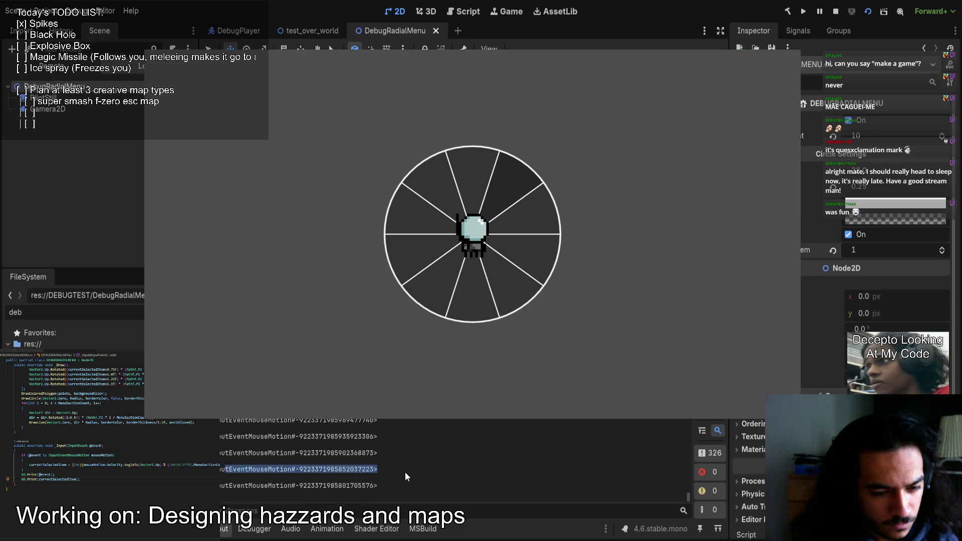
{"action": "scroll", "coordinate": [403, 471], "scroll_direction": "up", "scroll_amount": 2}
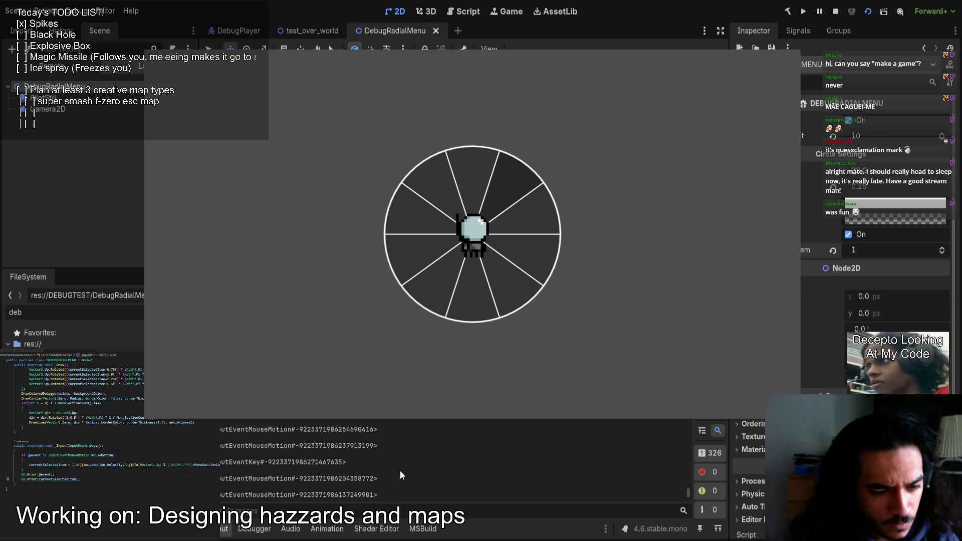
{"action": "left_click", "coordinate": [835, 11]}
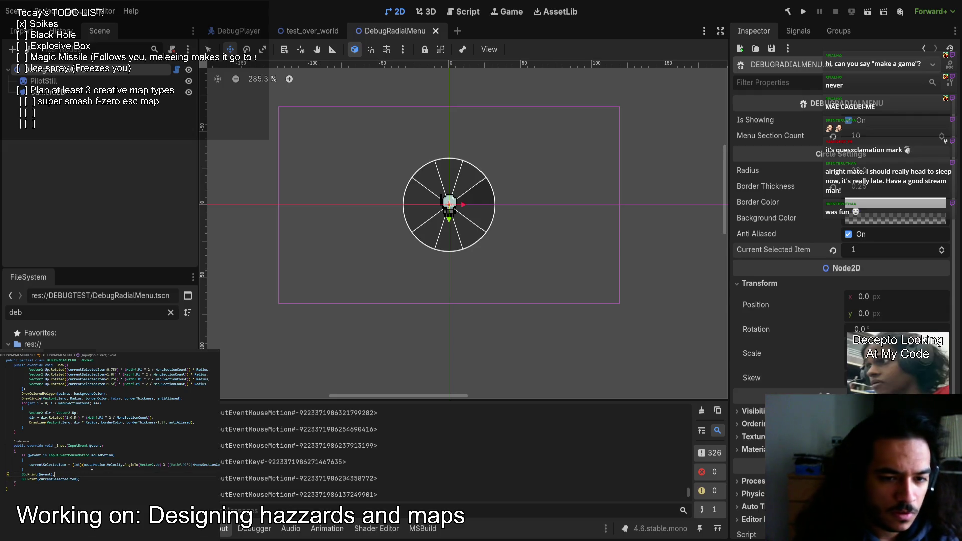
{"action": "left_click_drag", "start_coordinate": [83, 465], "coordinate": [121, 464]}
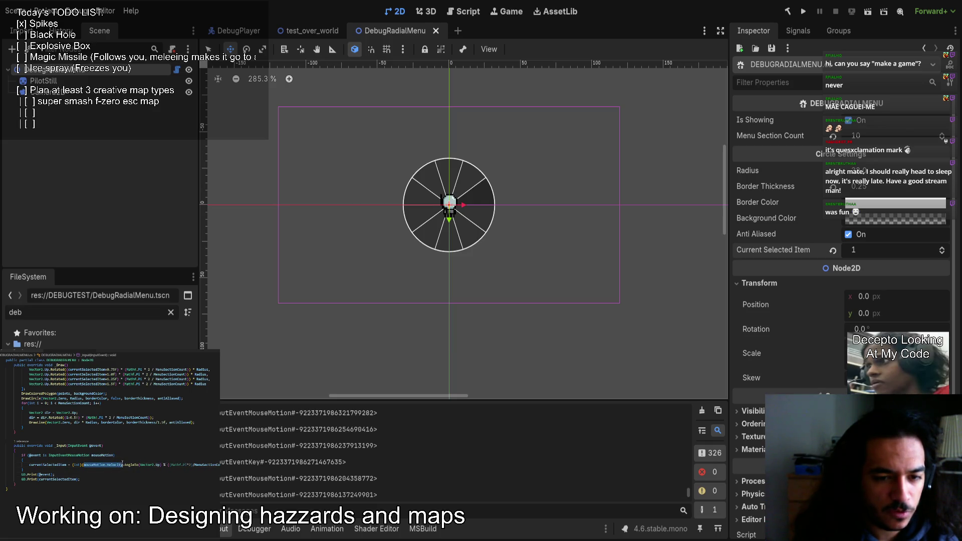
{"action": "left_click", "coordinate": [64, 474]}
{"action": "key", "text": "Return"}
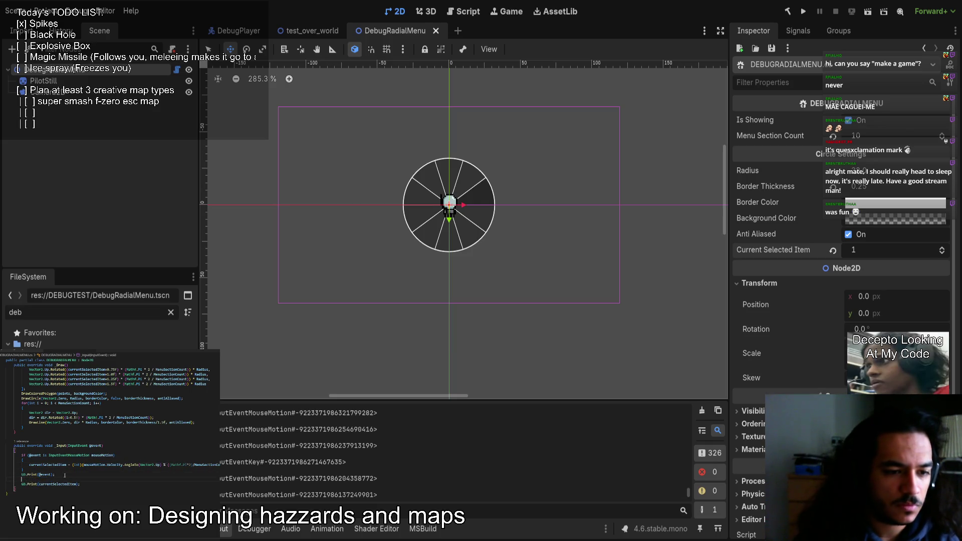
{"action": "left_click_drag", "start_coordinate": [21, 473], "coordinate": [57, 473]}
{"action": "key", "text": "ctrl+c"}
{"action": "key", "text": "Down"}
{"action": "key", "text": "ctrl+v"}
{"action": "left_click_drag", "start_coordinate": [123, 465], "coordinate": [85, 465]}
{"action": "left_click", "coordinate": [46, 475]}
{"action": "key", "text": "ctrl+v"}
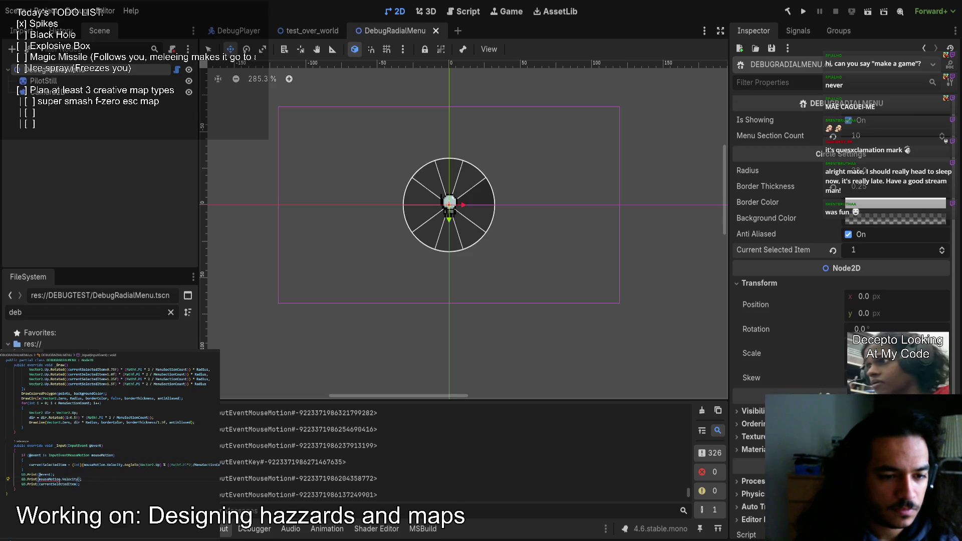
{"action": "left_click", "coordinate": [106, 492]}
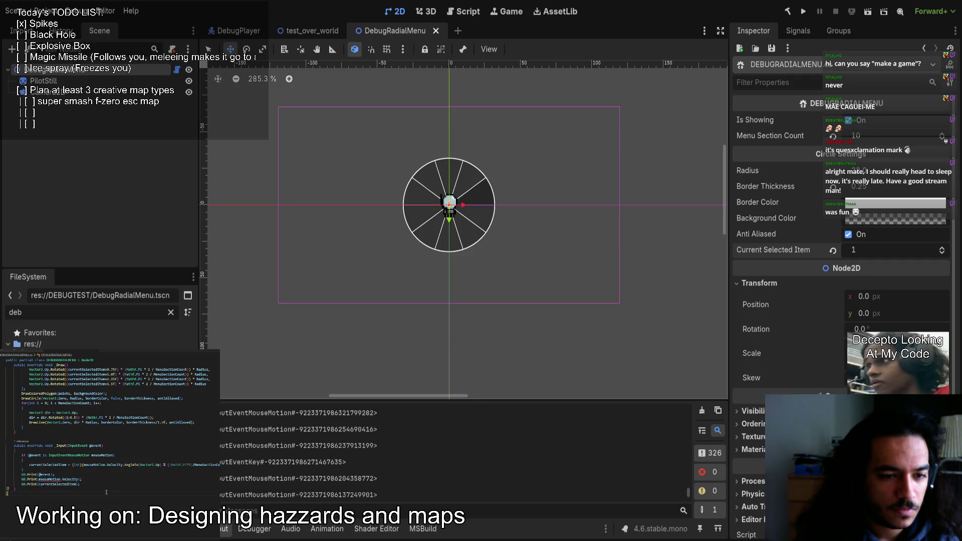
{"action": "double_click", "coordinate": [34, 455]}
{"action": "key", "text": "ctrl+c"}
{"action": "double_click", "coordinate": [41, 479]}
{"action": "key", "text": "ctrl+v"}
{"action": "type", "text": "as Input"}
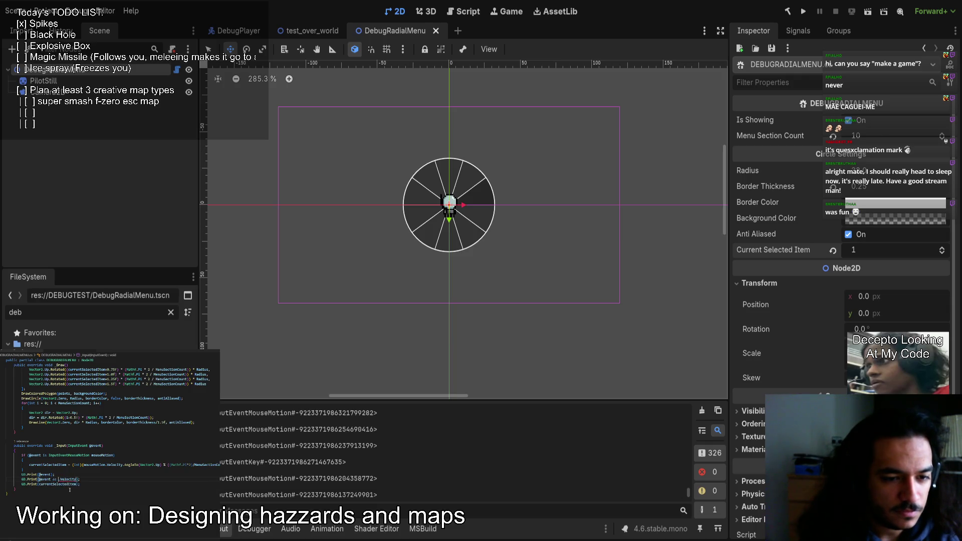
{"action": "key", "text": "Down"}
{"action": "key", "text": "Down"}
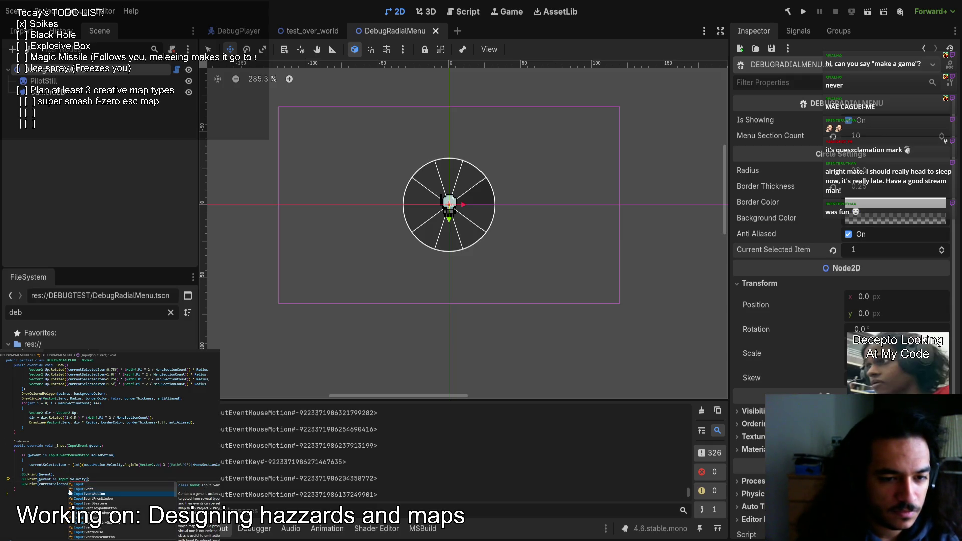
{"action": "double_click", "coordinate": [70, 493]}
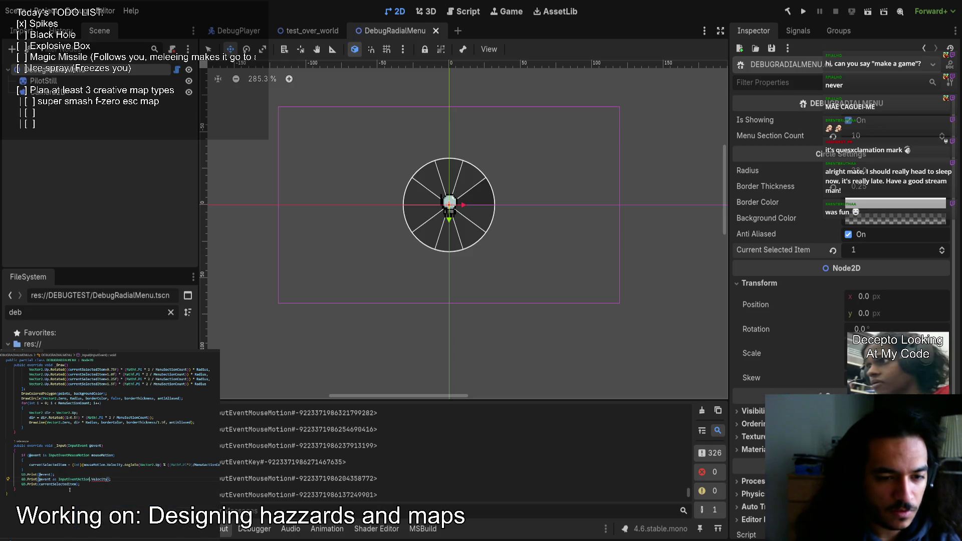
{"action": "type", "text": "InputEventMouseM"}
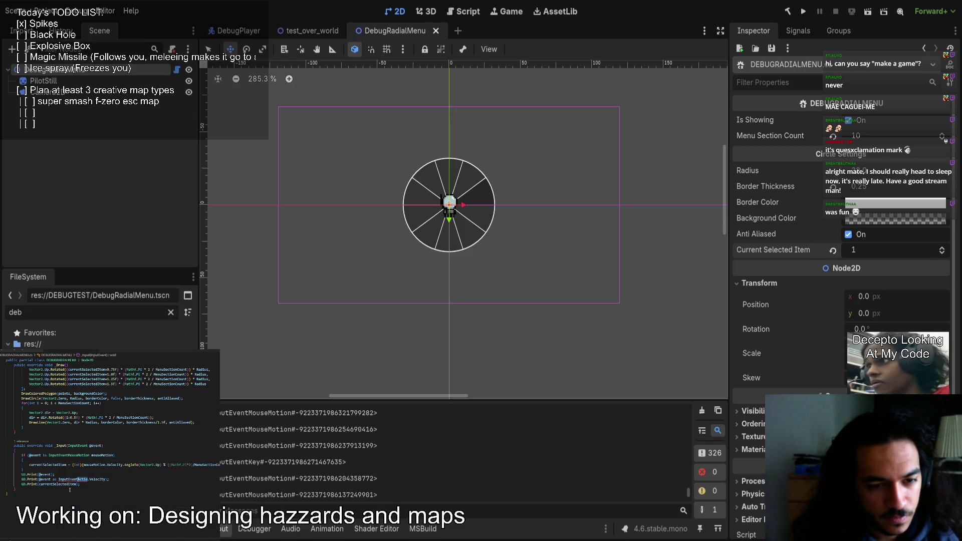
{"action": "key", "text": "Return"}
{"action": "key", "text": "ctrl+shift+Left"}
{"action": "key", "text": "ctrl+shift+Left"}
{"action": "key", "text": "ctrl+shift+Left"}
{"action": "type", "text": "("}
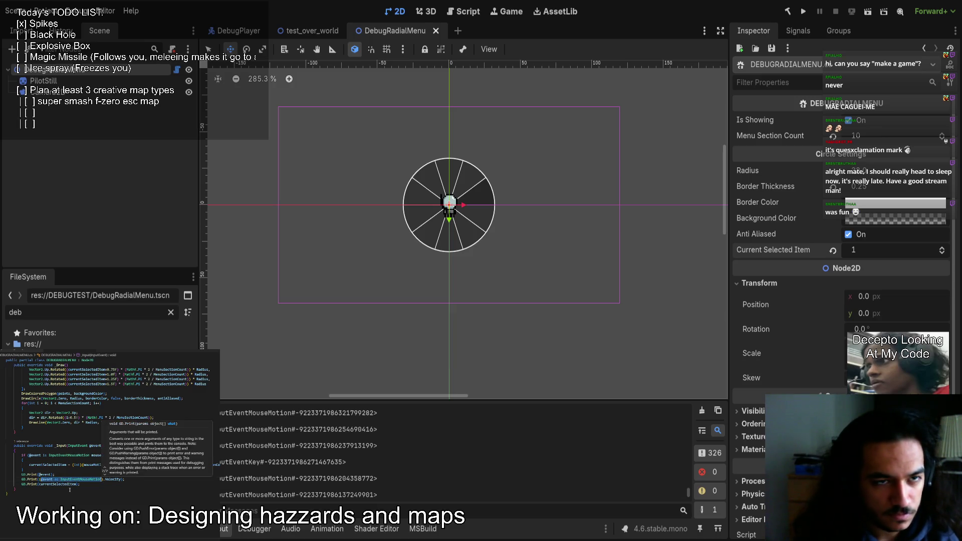
{"action": "left_click", "coordinate": [867, 11]}
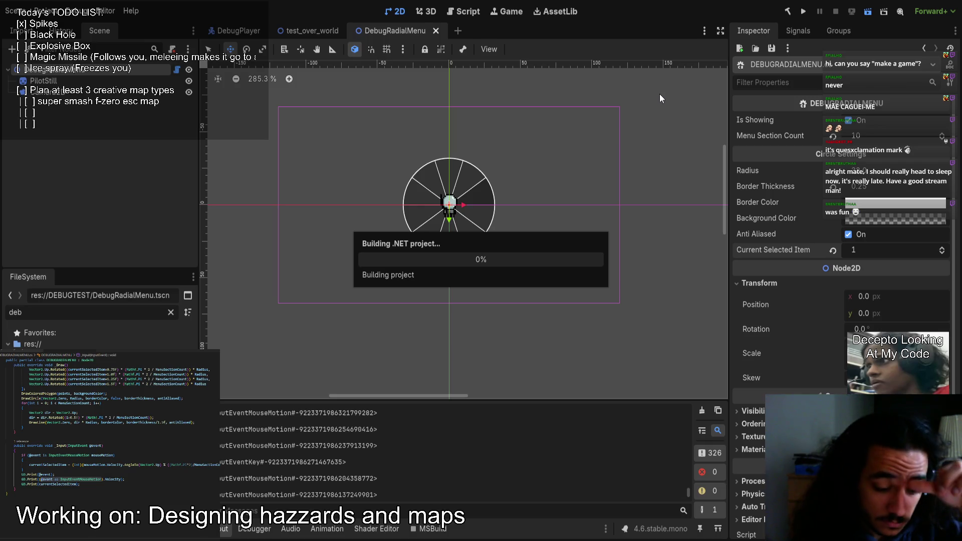